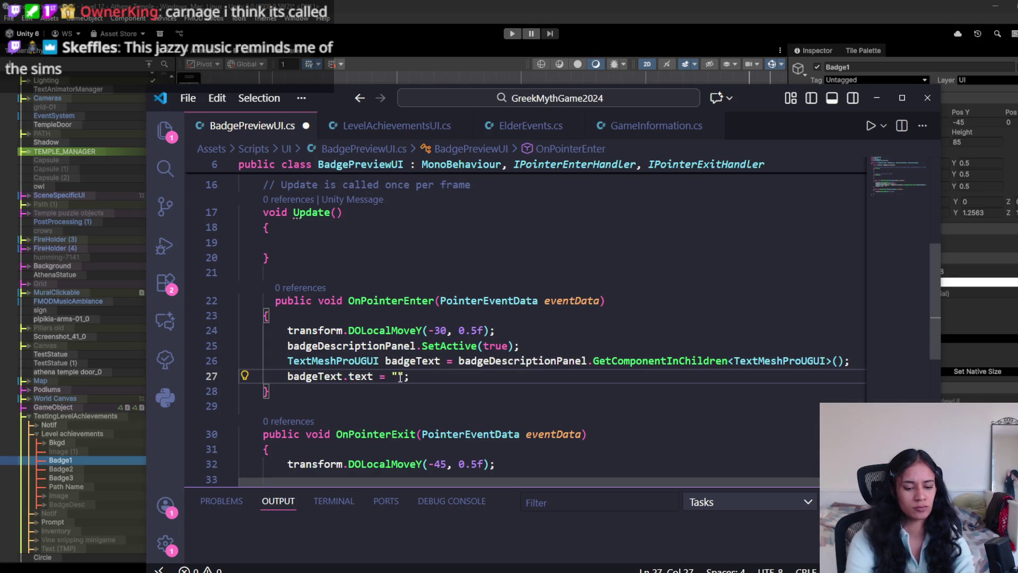
- Set the badge description text on line 27 to 'hello', save the script, and return to Unity
{"action": "type", "text": "hello"}
{"action": "key", "text": "ctrl+s"}
{"action": "left_click", "coordinate": [514, 4]}
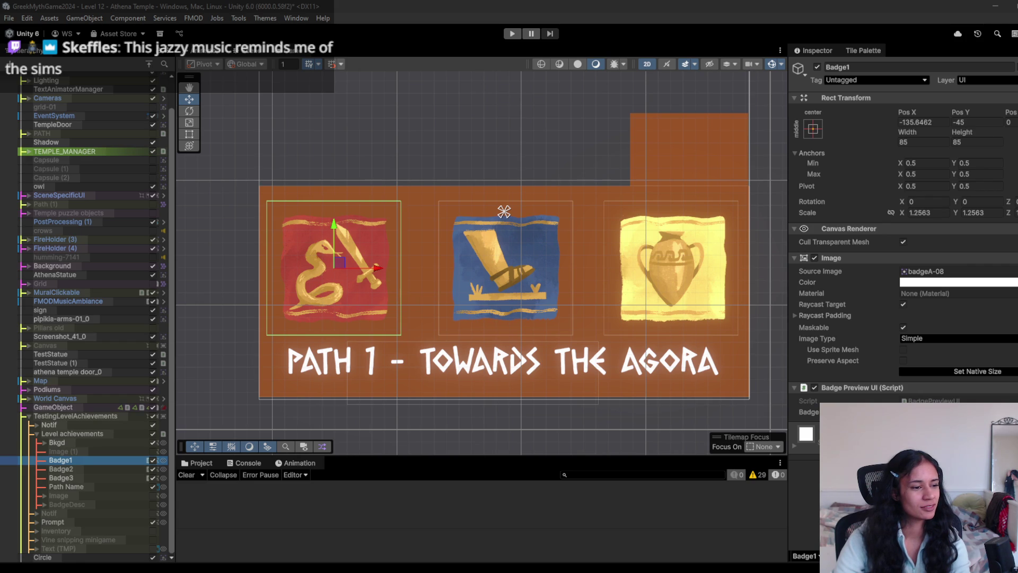
- Playtest the level twice, hovering over the badge panel to check the description
{"action": "left_click", "coordinate": [512, 36]}
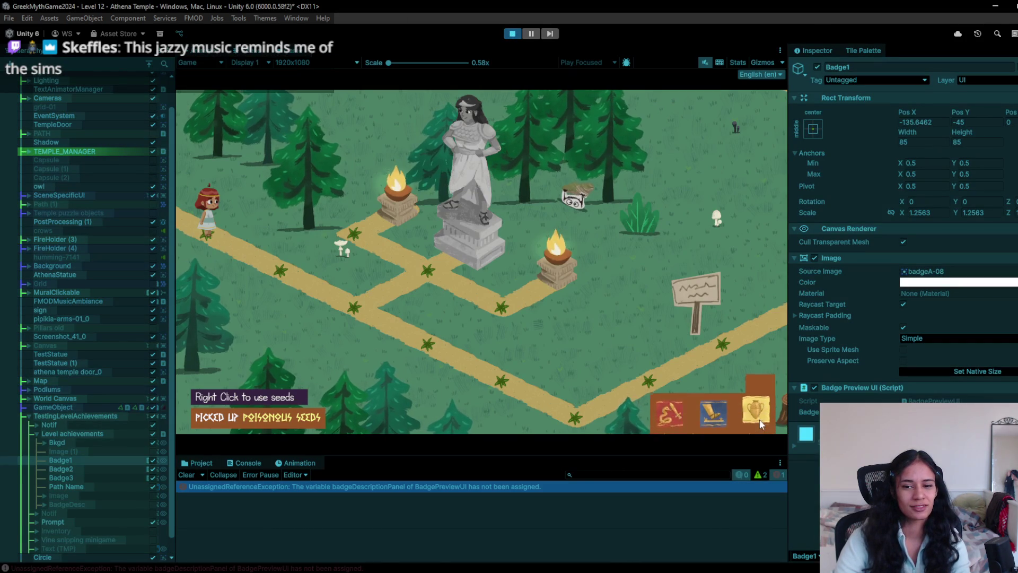
{"action": "key", "text": "ctrl+p"}
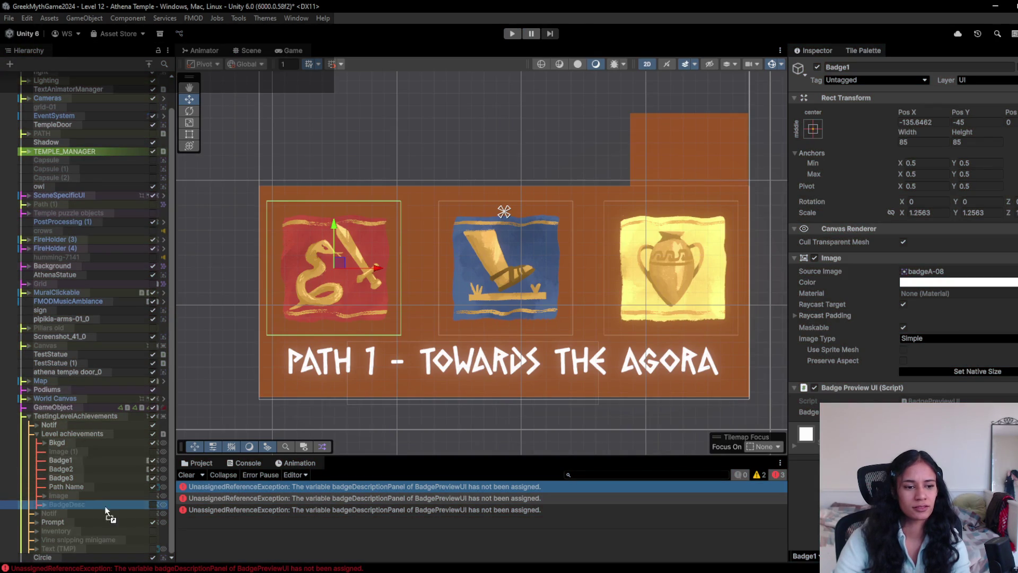
{"action": "left_click", "coordinate": [516, 36]}
{"action": "mouse_move", "coordinate": [753, 427]}
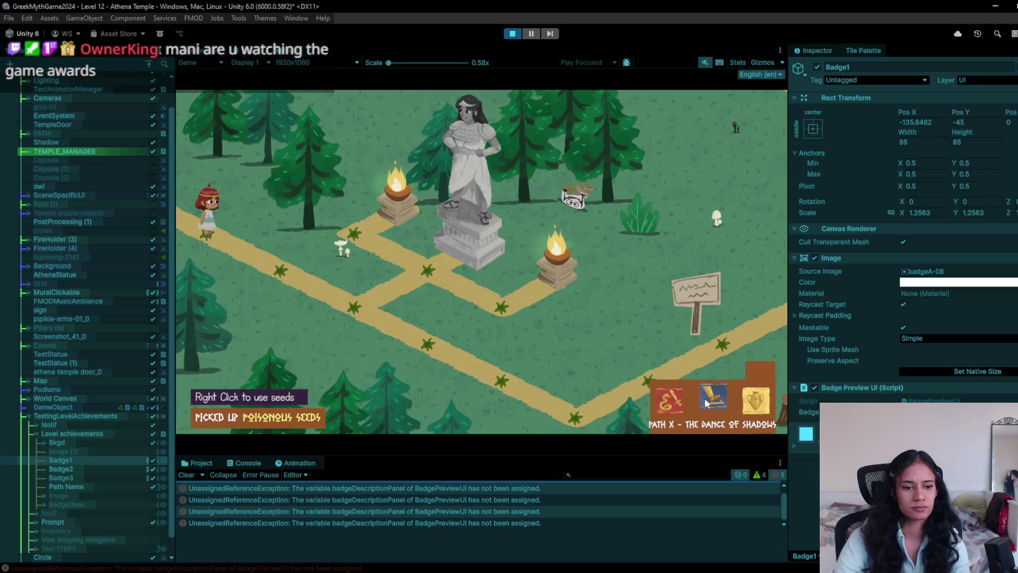
{"action": "mouse_move", "coordinate": [705, 398]}
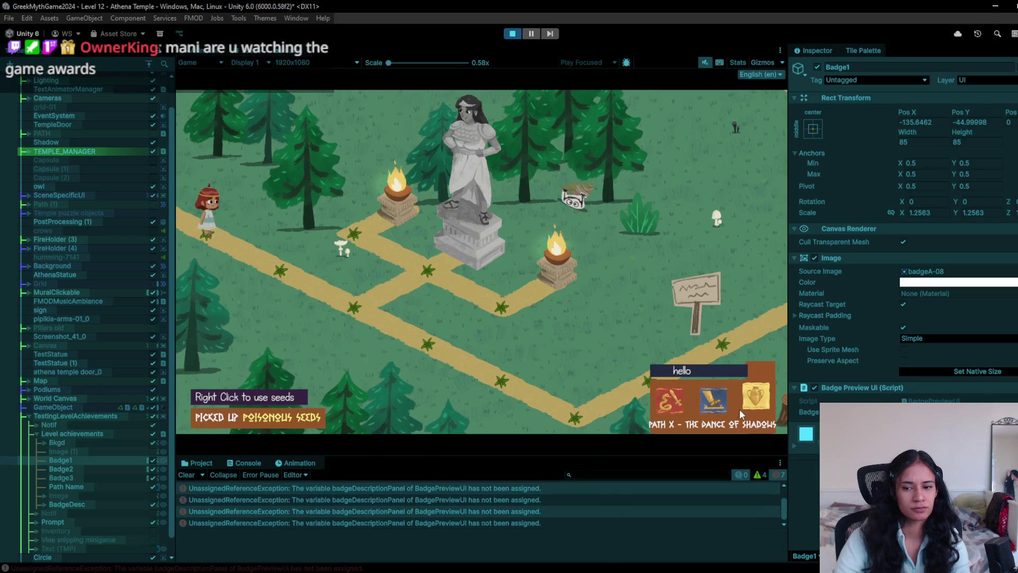
{"action": "left_click", "coordinate": [512, 34]}
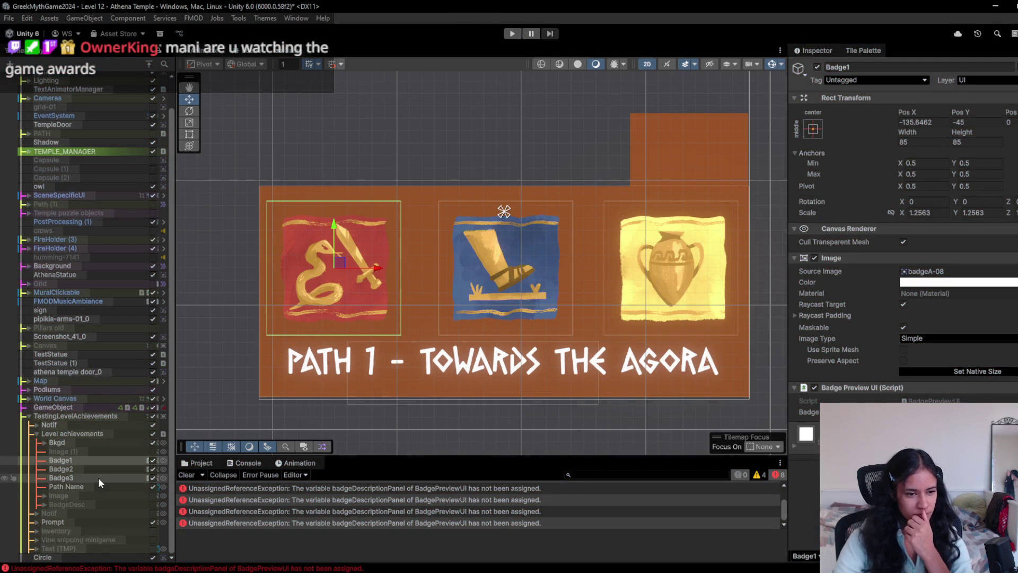
- Assign the BadgeDesc panel to Badge1–Badge3, confirm in a playtest, and select BadgeDesc
{"action": "left_click", "coordinate": [98, 478], "text": "shift"}
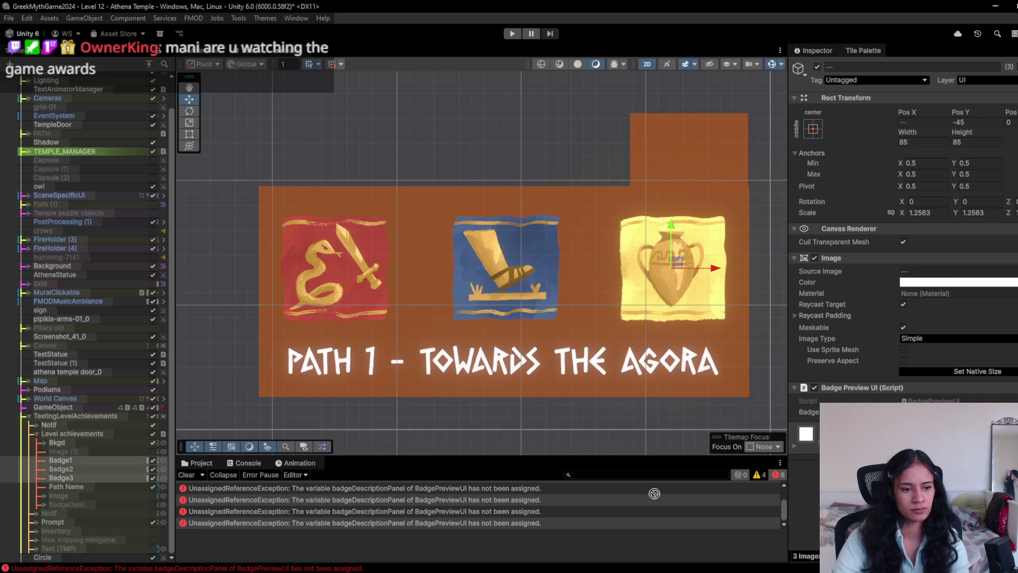
{"action": "scroll", "coordinate": [477, 504], "scroll_direction": "down", "scroll_amount": 1}
{"action": "left_click", "coordinate": [513, 34]}
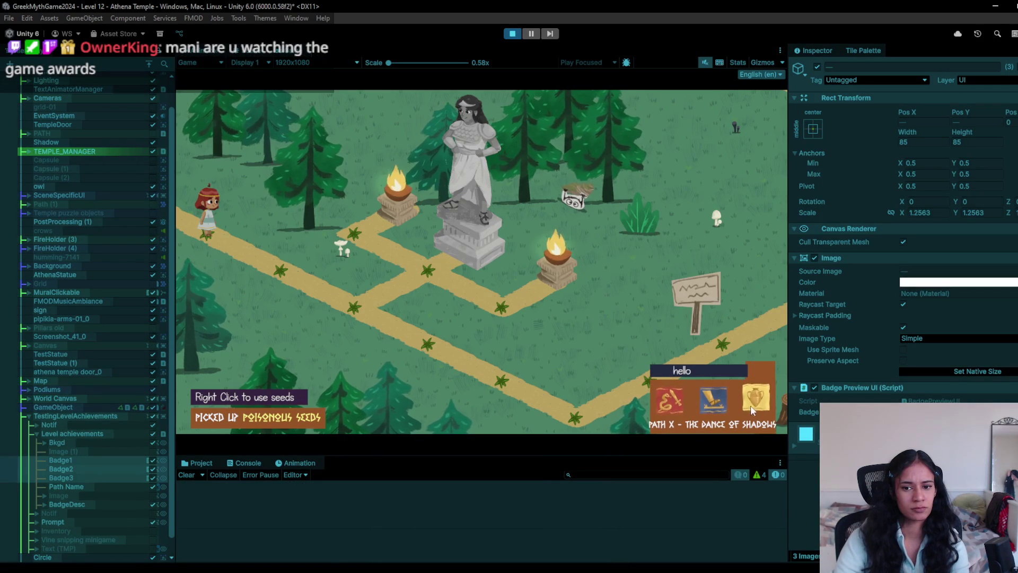
{"action": "key", "text": "ctrl+p"}
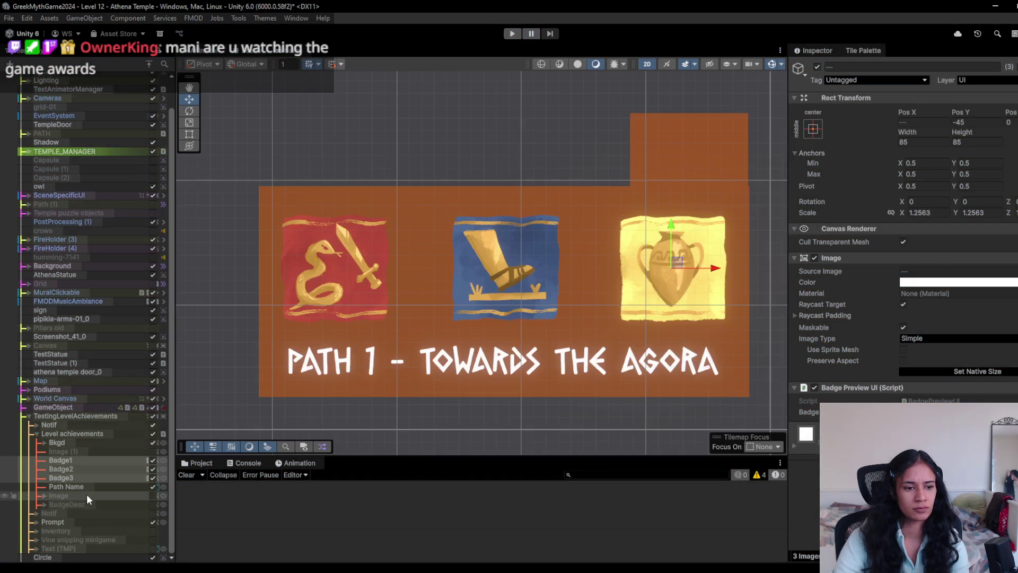
{"action": "double_click", "coordinate": [84, 502]}
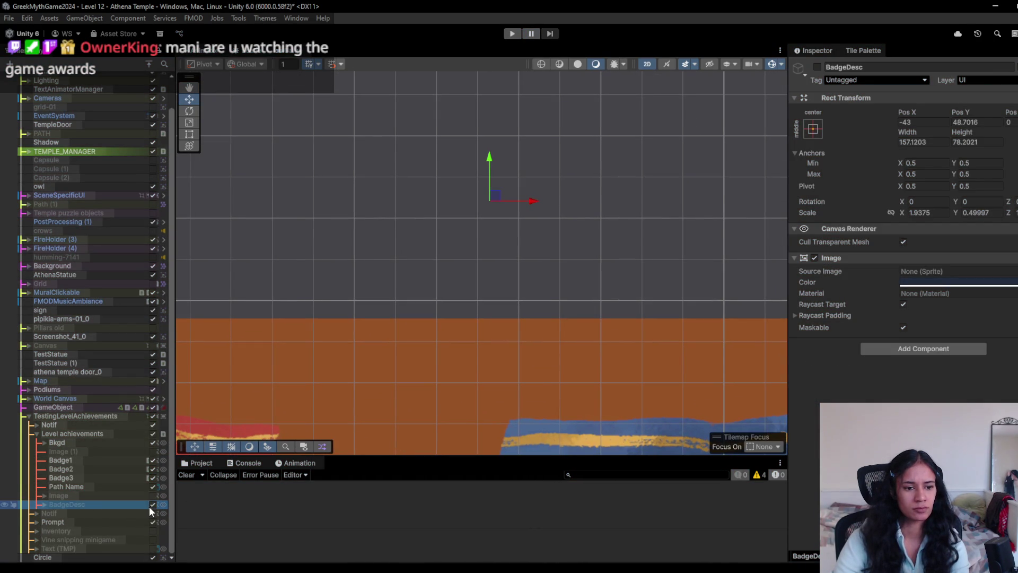
- Activate the 'Min 5 moves' BadgeDesc panel and narrow it to about 149 units wide
{"action": "left_click", "coordinate": [151, 505]}
{"action": "scroll", "coordinate": [540, 258], "scroll_direction": "down", "scroll_amount": 2}
{"action": "key", "text": "t"}
{"action": "left_click_drag", "start_coordinate": [732, 251], "coordinate": [706, 253]}
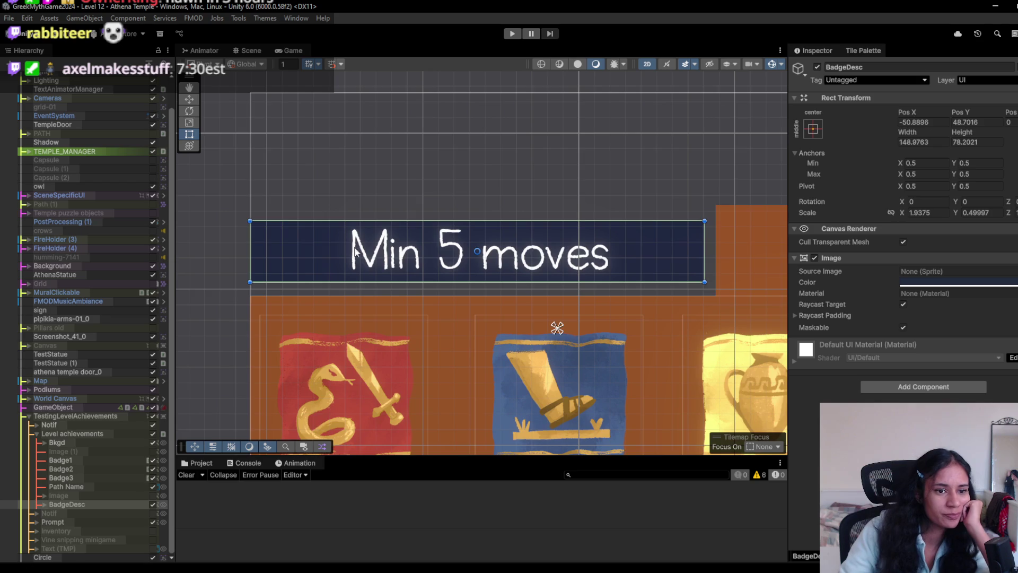
{"action": "scroll", "coordinate": [414, 266], "scroll_direction": "down", "scroll_amount": 4}
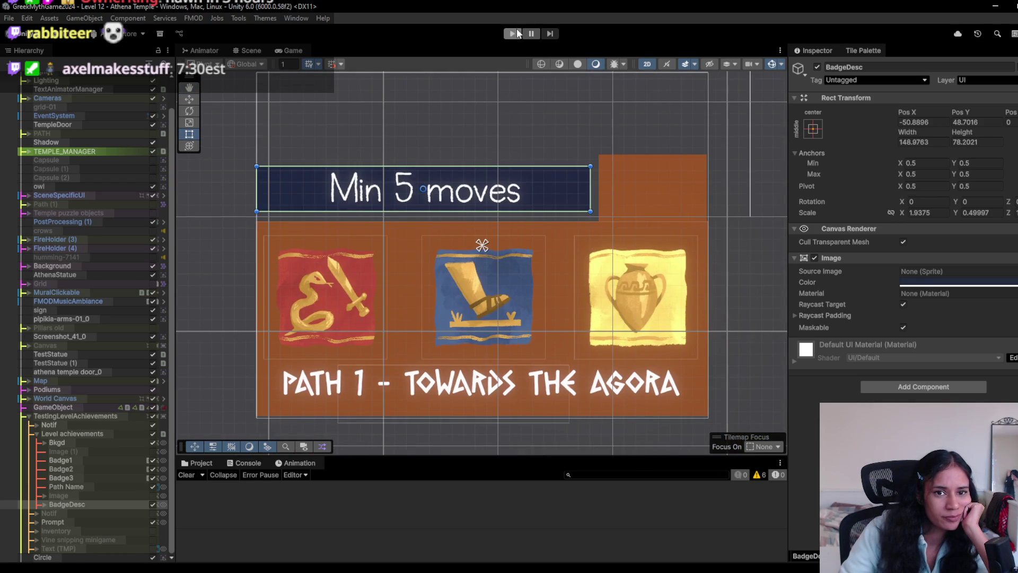
- Playtest the level, walking the player along the path and expanding the badge menu
{"action": "left_click", "coordinate": [517, 32]}
{"action": "left_click", "coordinate": [321, 297]}
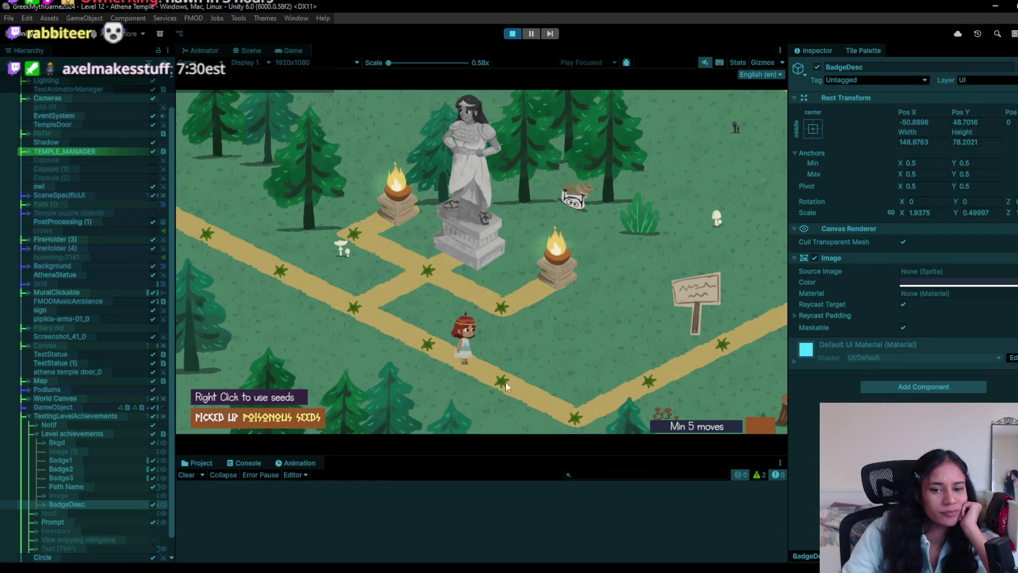
{"action": "left_click", "coordinate": [578, 409]}
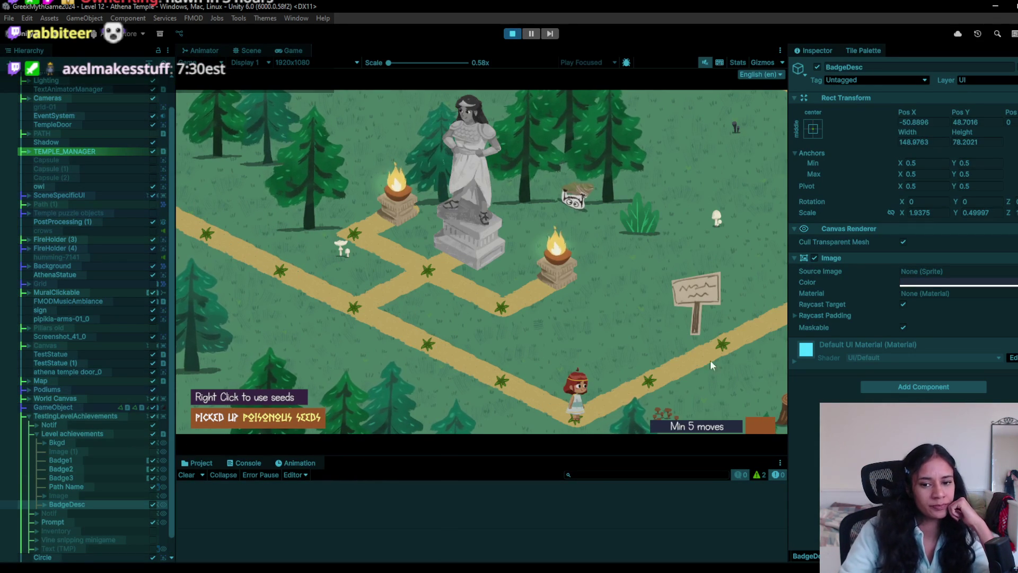
{"action": "left_click", "coordinate": [747, 419]}
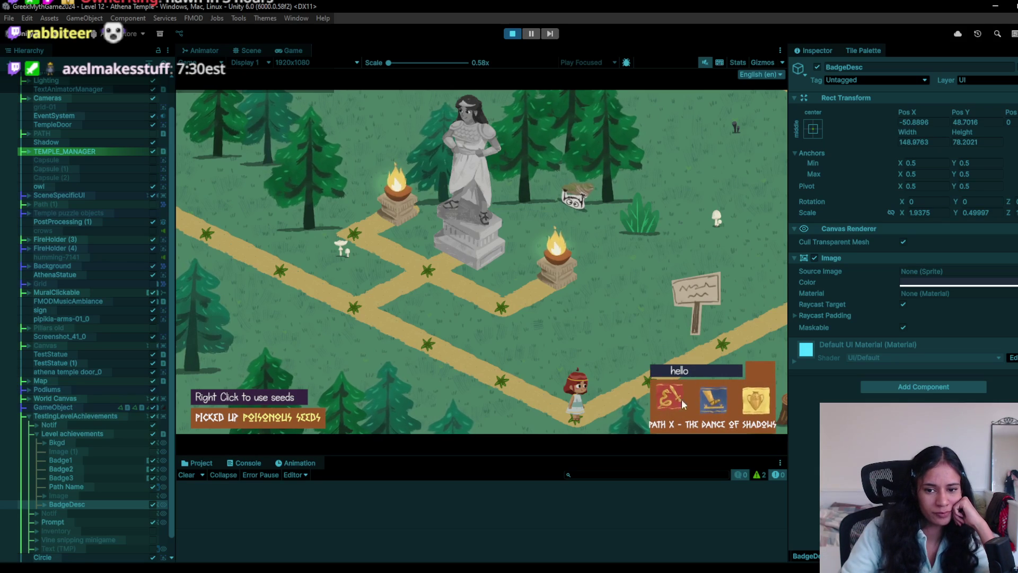
{"action": "left_click", "coordinate": [516, 34]}
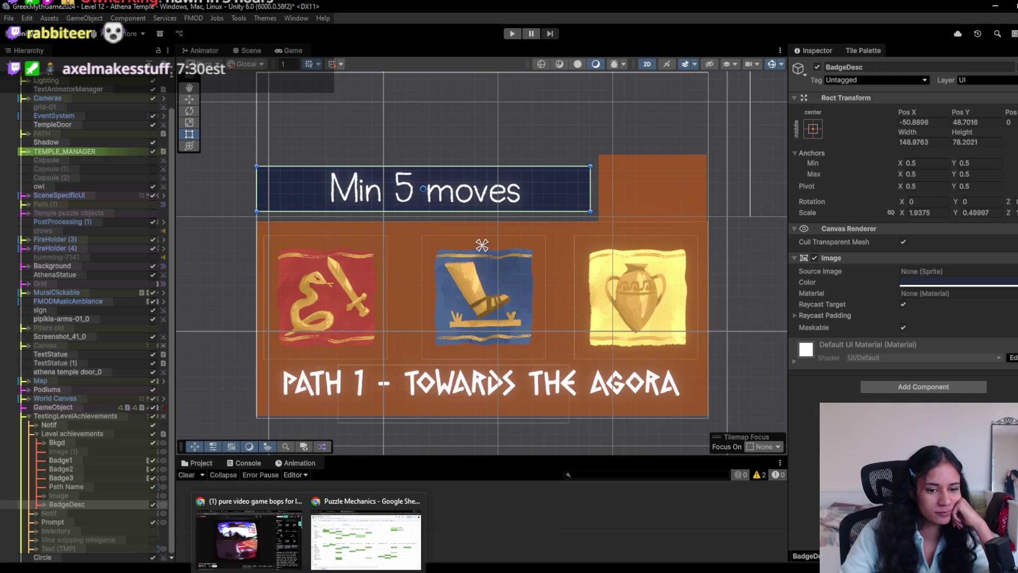
- Bring the BadgePreviewUI.cs script forward in Visual Studio Code
{"action": "mouse_move", "coordinate": [373, 572]}
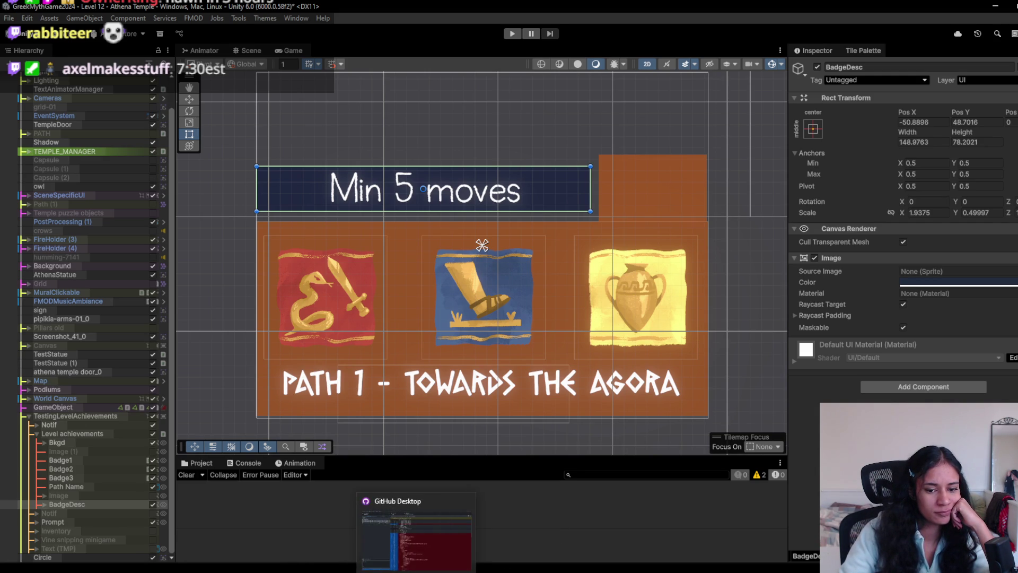
{"action": "mouse_move", "coordinate": [281, 572]}
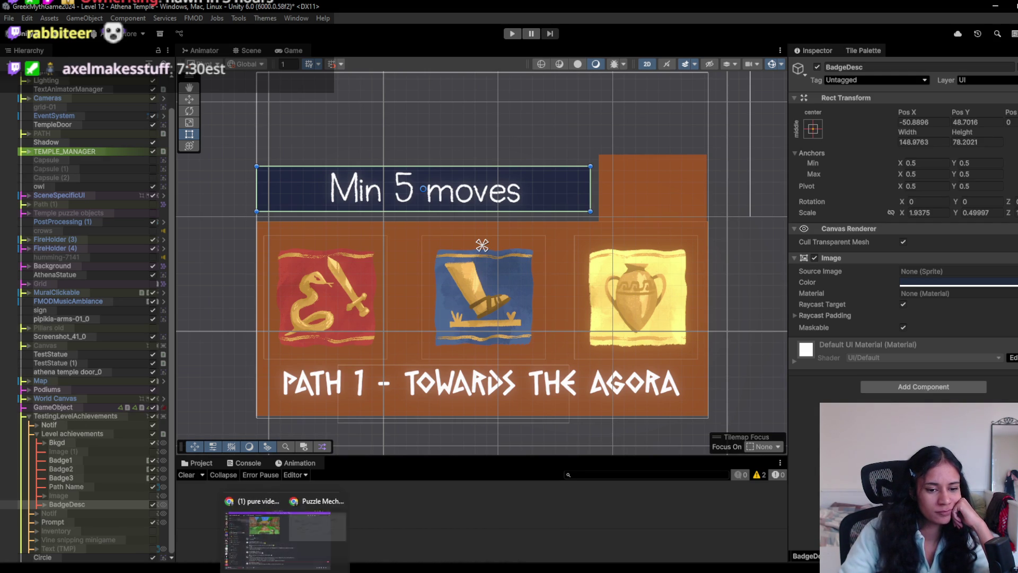
{"action": "mouse_move", "coordinate": [335, 571]}
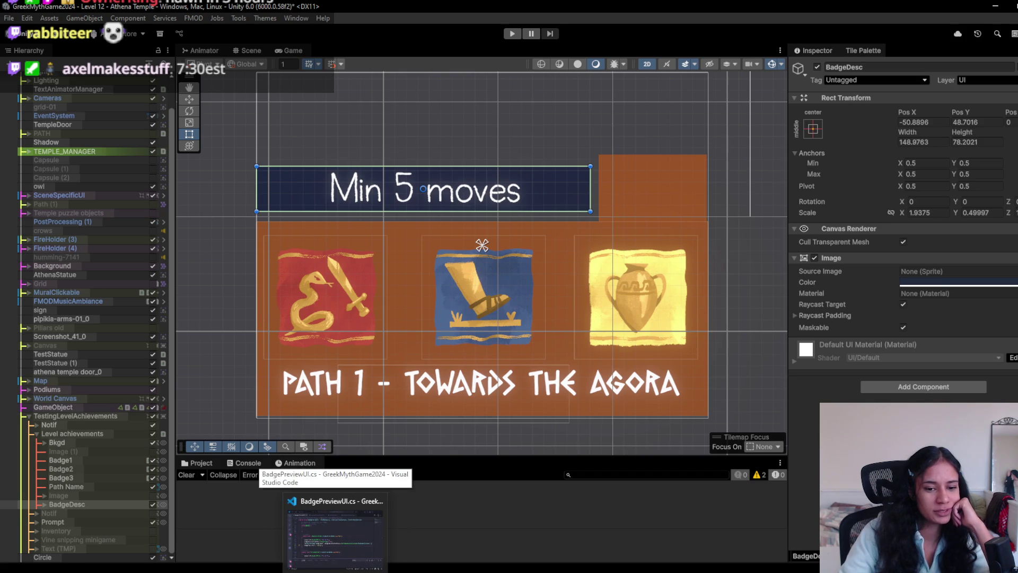
{"action": "left_click", "coordinate": [374, 534]}
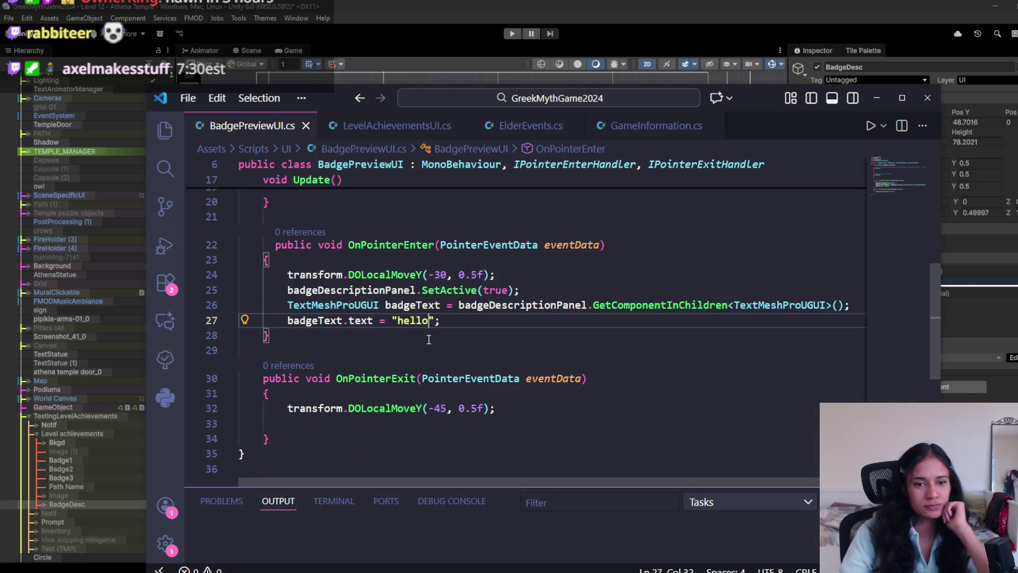
- Replace the 'hello' text on line 27 with the badgeDesc variable
{"action": "double_click", "coordinate": [422, 321]}
{"action": "type", "text": "Min"}
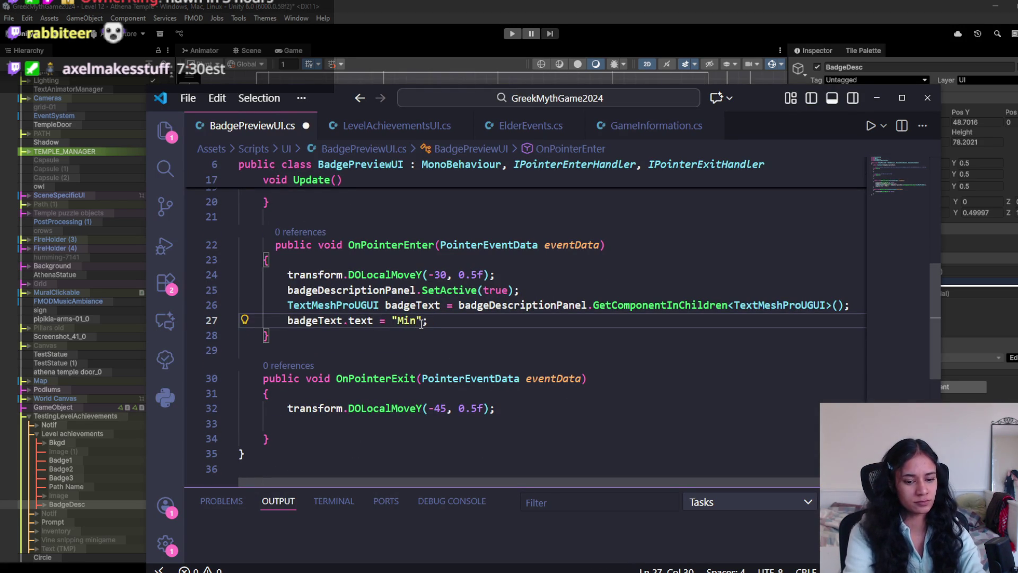
{"action": "key", "text": "BackSpace"}
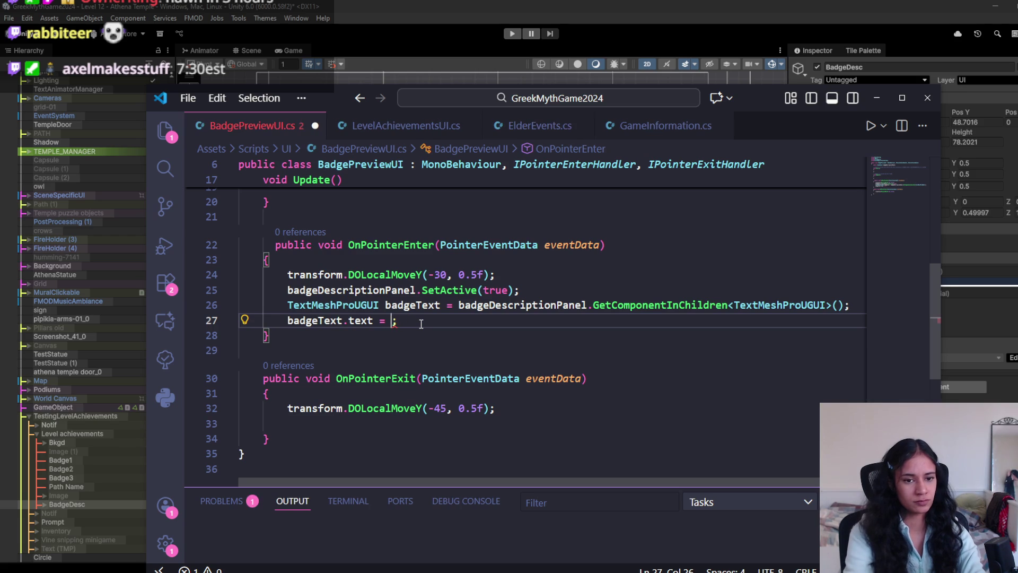
{"action": "type", "text": "badge"}
{"action": "type", "text": "Desc"}
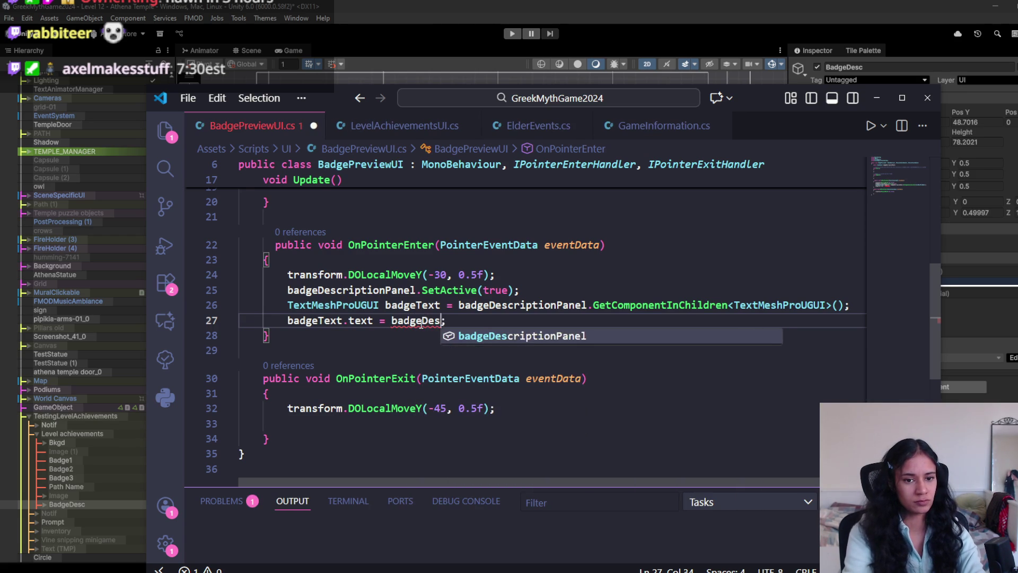
- Declare a public string badgeDesc field below badgeDescriptionPanel and save the script
{"action": "scroll", "coordinate": [422, 324], "scroll_direction": "up", "scroll_amount": 6}
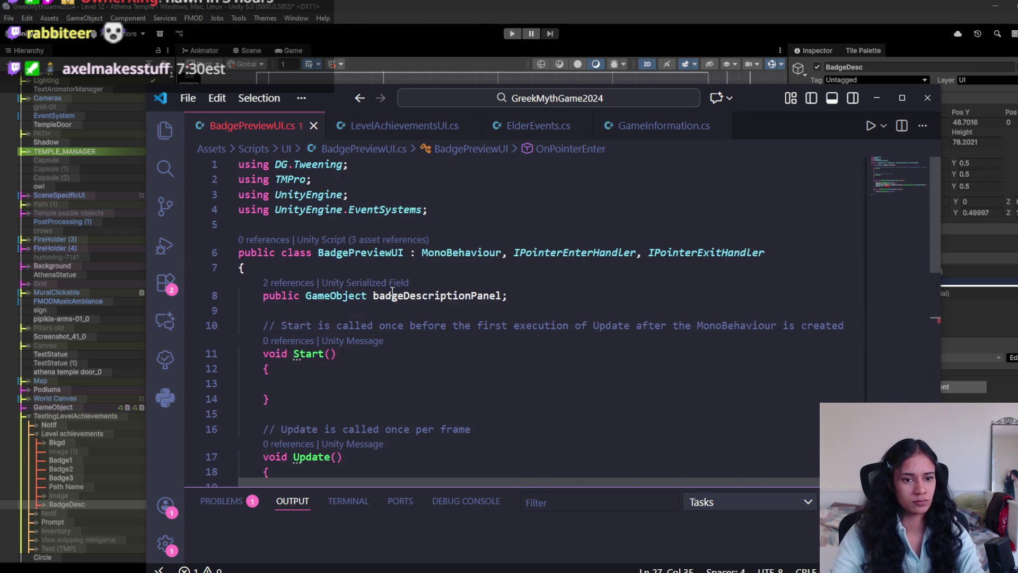
{"action": "left_click", "coordinate": [519, 302]}
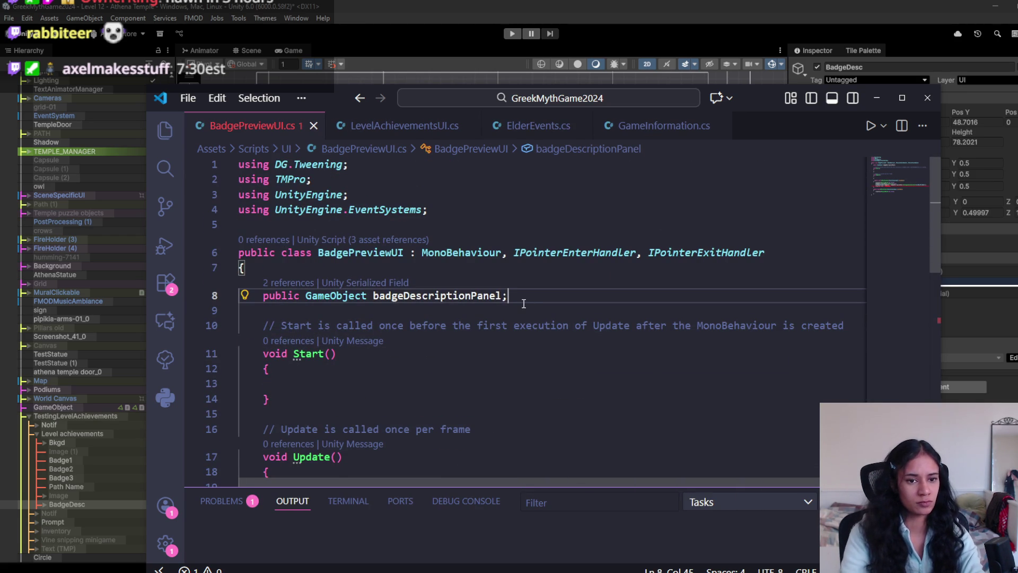
{"action": "key", "text": "Return"}
{"action": "type", "text": "public "}
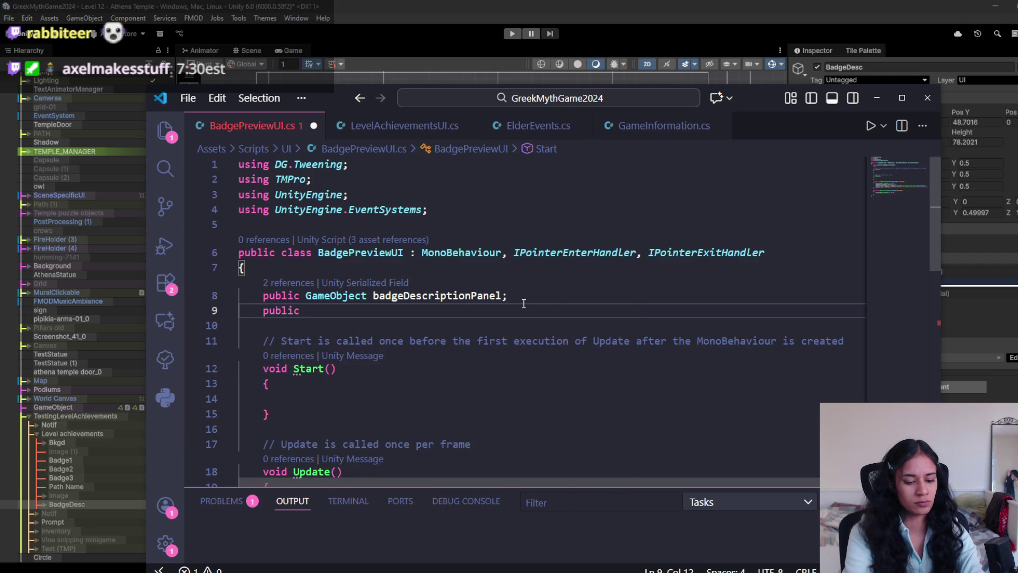
{"action": "type", "text": "S"}
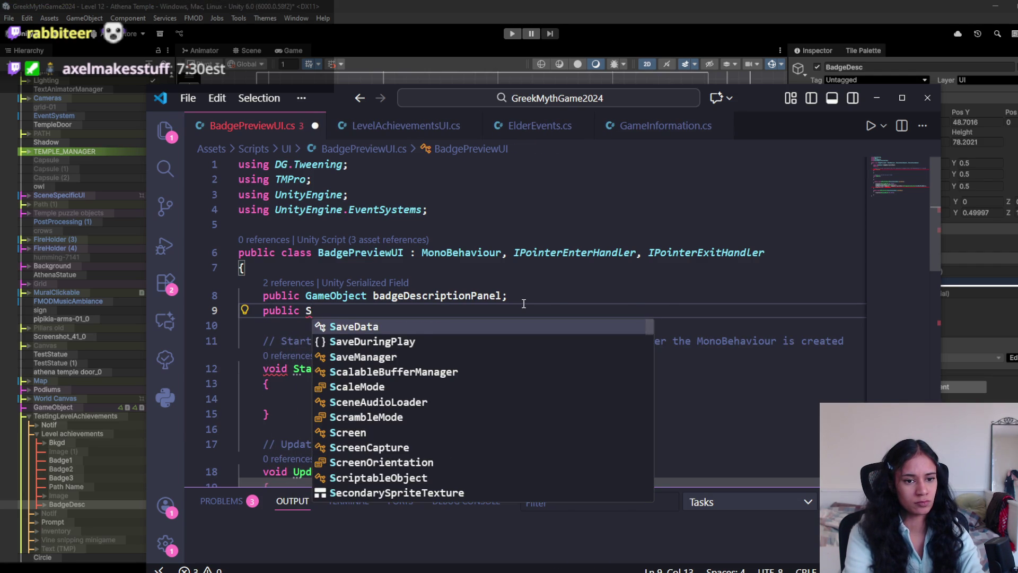
{"action": "type", "text": "tring"}
{"action": "key", "text": "BackSpace"}
{"action": "key", "text": "BackSpace"}
{"action": "key", "text": "BackSpace"}
{"action": "type", "text": "string"}
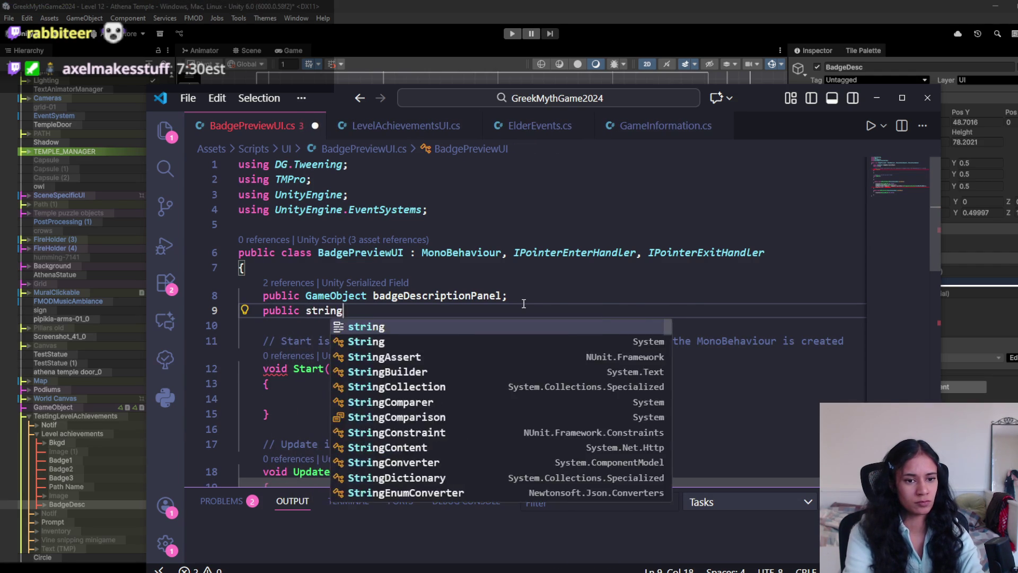
{"action": "type", "text": " ba"}
{"action": "type", "text": "d"}
{"action": "key", "text": "BackSpace"}
{"action": "type", "text": "badgeDesc;"}
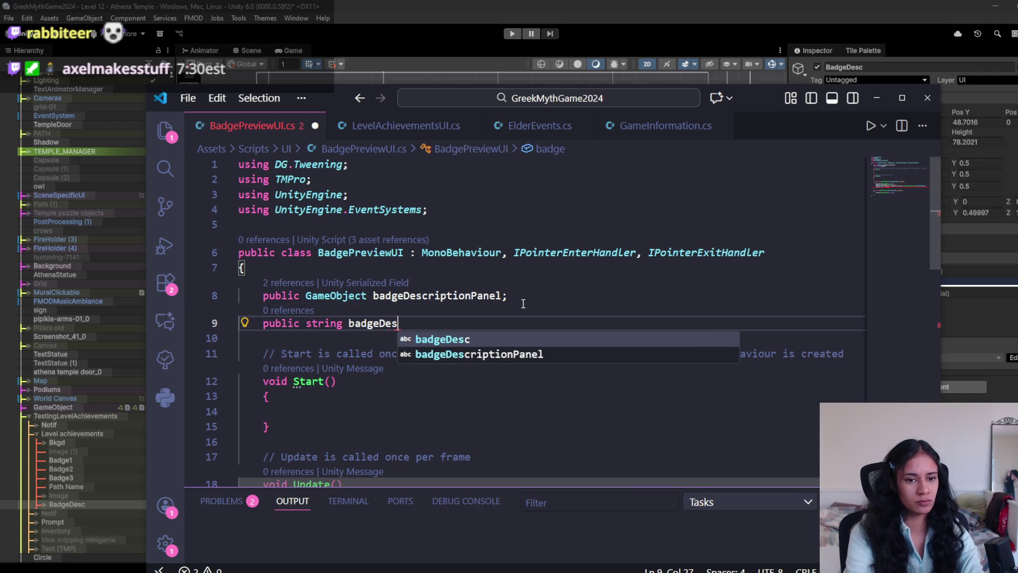
{"action": "key", "text": "ctrl+s"}
- Back in Unity, deactivate the BadgeDesc panel so it starts hidden
{"action": "scroll", "coordinate": [504, 328], "scroll_direction": "down", "scroll_amount": 8}
{"action": "scroll", "coordinate": [470, 366], "scroll_direction": "up", "scroll_amount": 1}
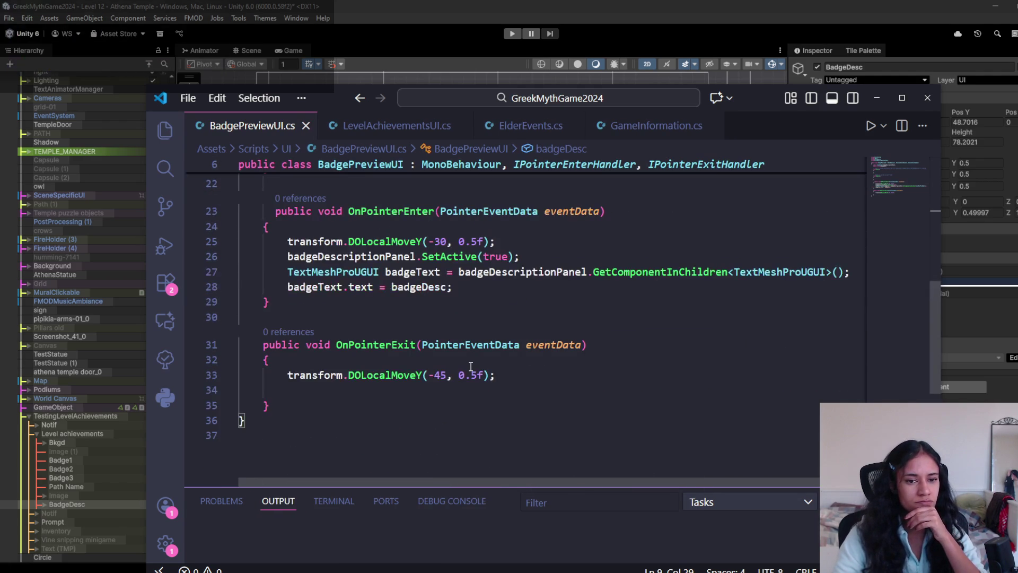
{"action": "left_click", "coordinate": [508, 47]}
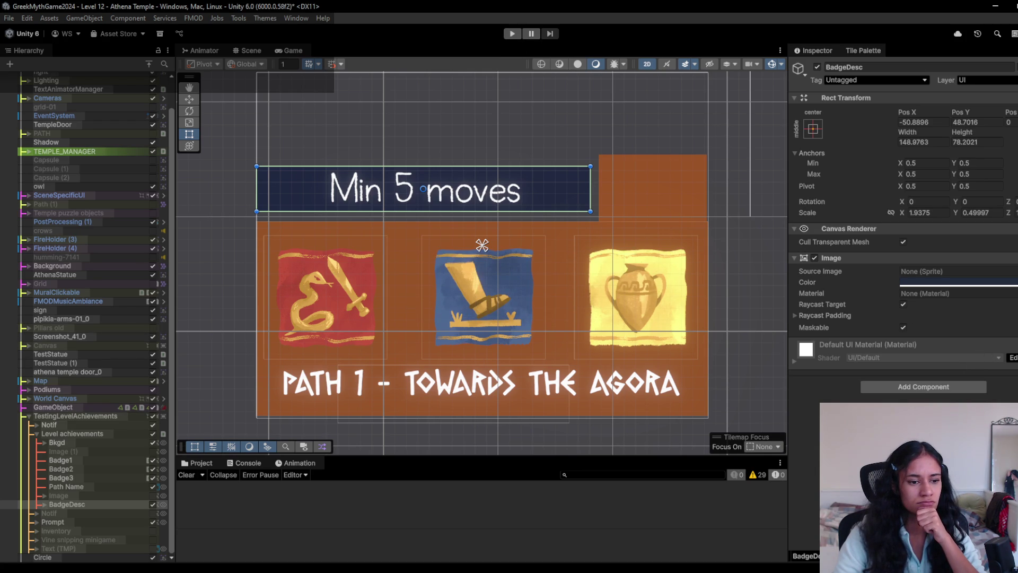
{"action": "left_click", "coordinate": [153, 505]}
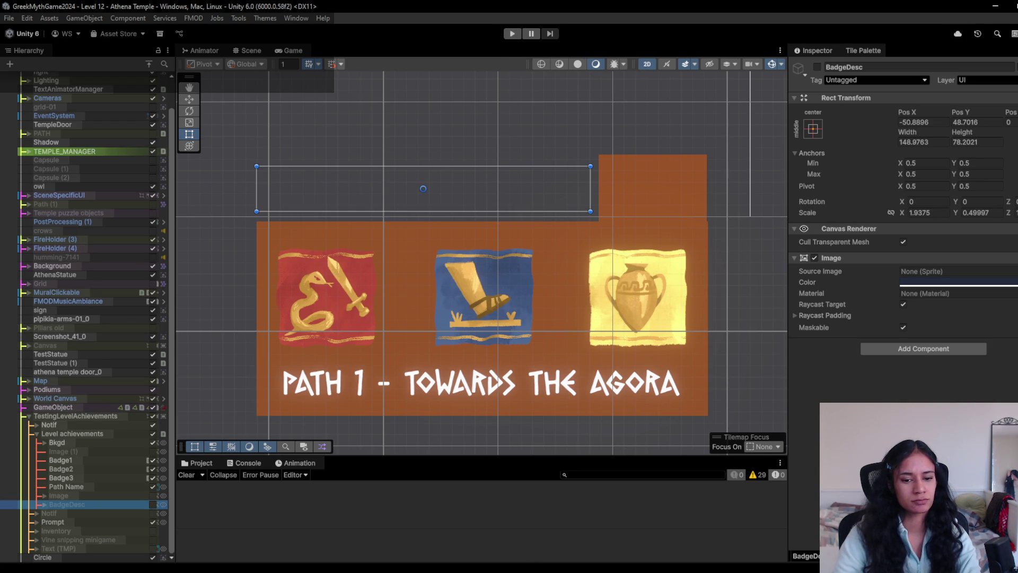
- Add badgeDescriptionPanel.SetActive(false) to OnPointerExit and let Unity recompile
{"action": "key", "text": "alt+Tab"}
{"action": "left_click", "coordinate": [452, 256]}
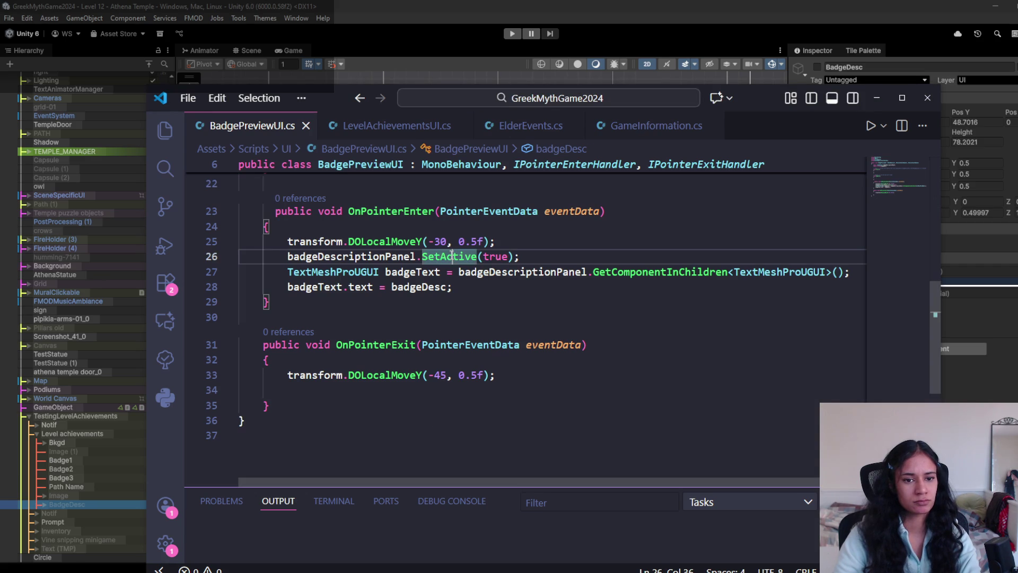
{"action": "left_click", "coordinate": [504, 375]}
{"action": "key", "text": "Return"}
{"action": "type", "text": "badgeDescriptionPanel.SetActive(true);"}
{"action": "key", "text": "Left"}
{"action": "key", "text": "BackSpace"}
{"action": "key", "text": "BackSpace"}
{"action": "key", "text": "BackSpace"}
{"action": "type", "text": "false"}
{"action": "left_click", "coordinate": [512, 74]}
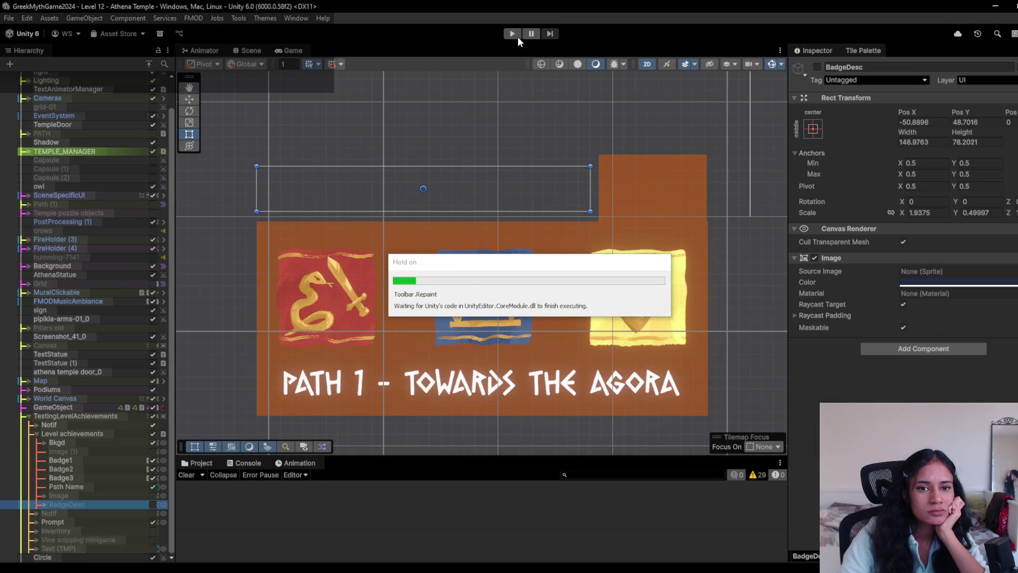
- Playtest opening the badge panel from its tab, then select Badge1
{"action": "left_click", "coordinate": [506, 34]}
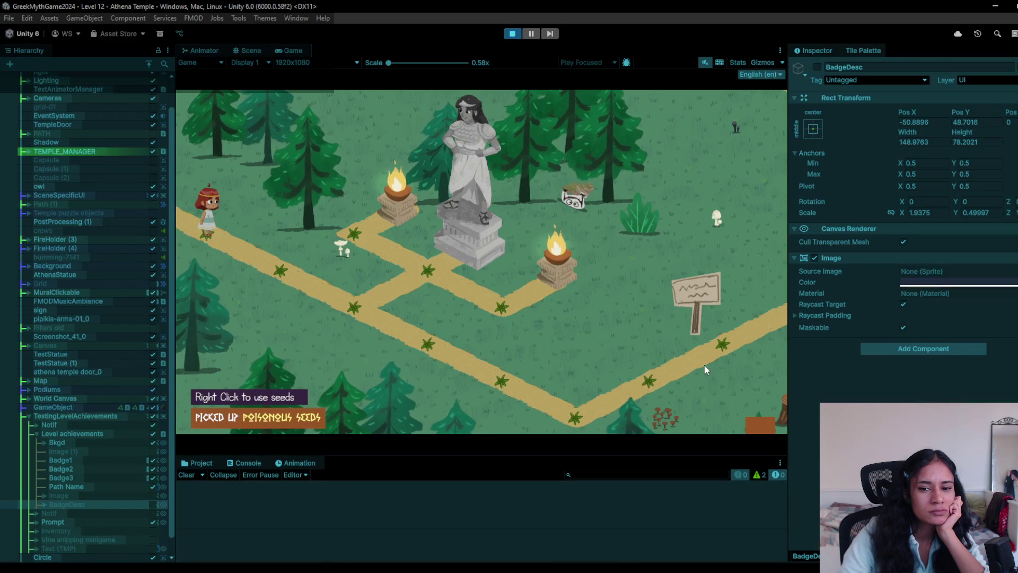
{"action": "left_click", "coordinate": [762, 417]}
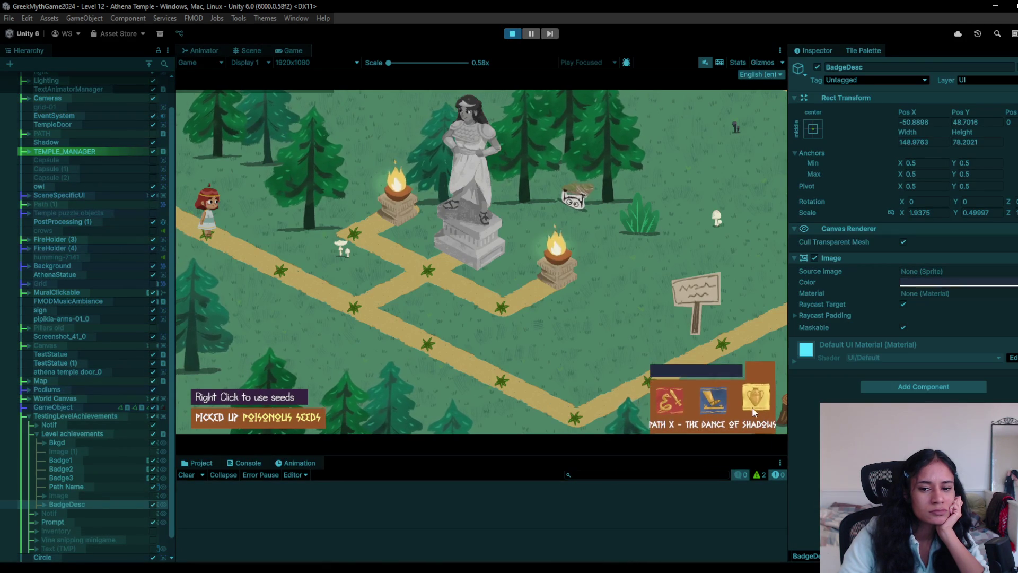
{"action": "left_click", "coordinate": [516, 33]}
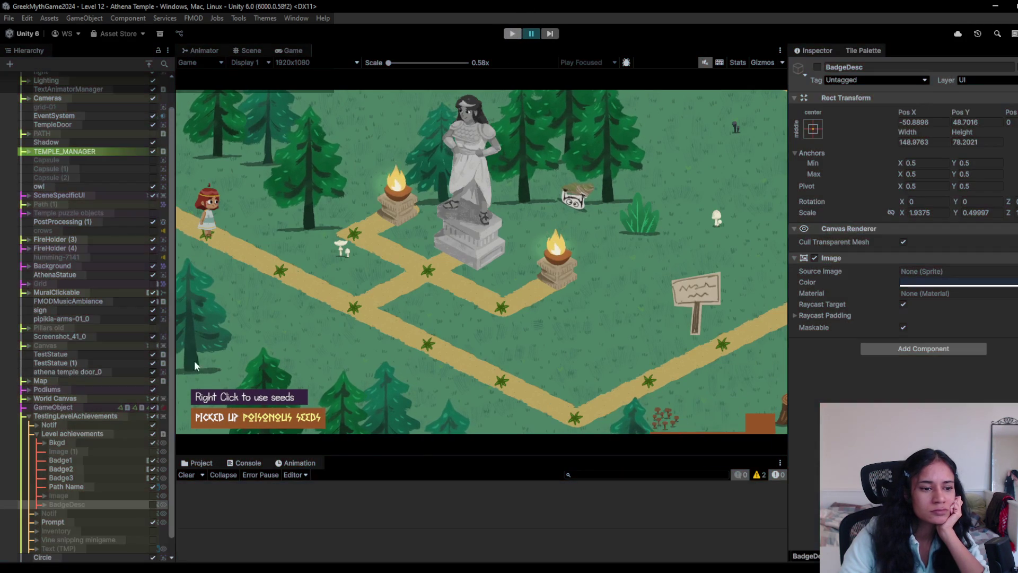
{"action": "left_click", "coordinate": [78, 458]}
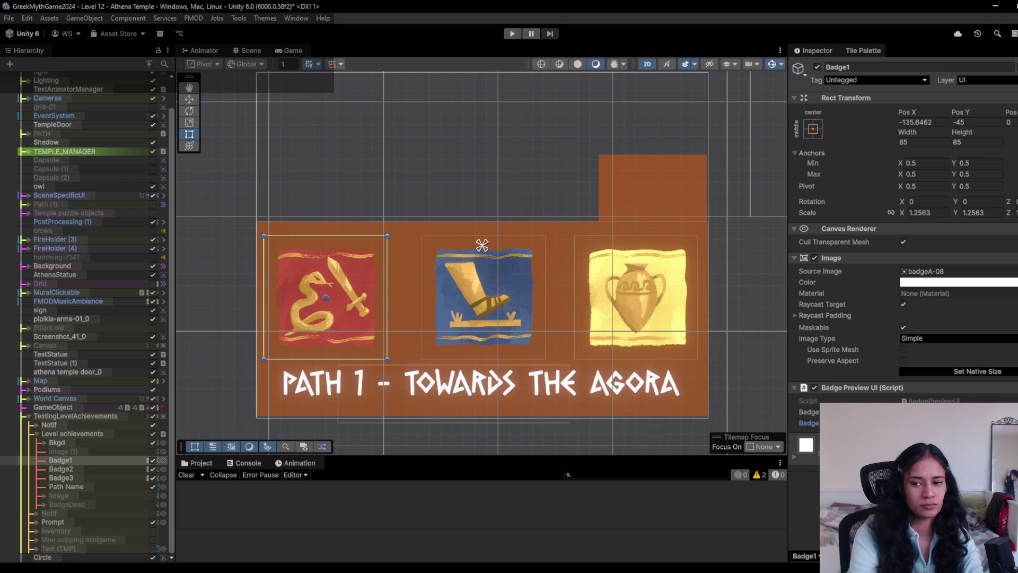
- Inspect Badge2 and Badge3, playtest the 'Knockout all Snakes' hover, then re-enable BadgeDesc
{"action": "left_click", "coordinate": [106, 469]}
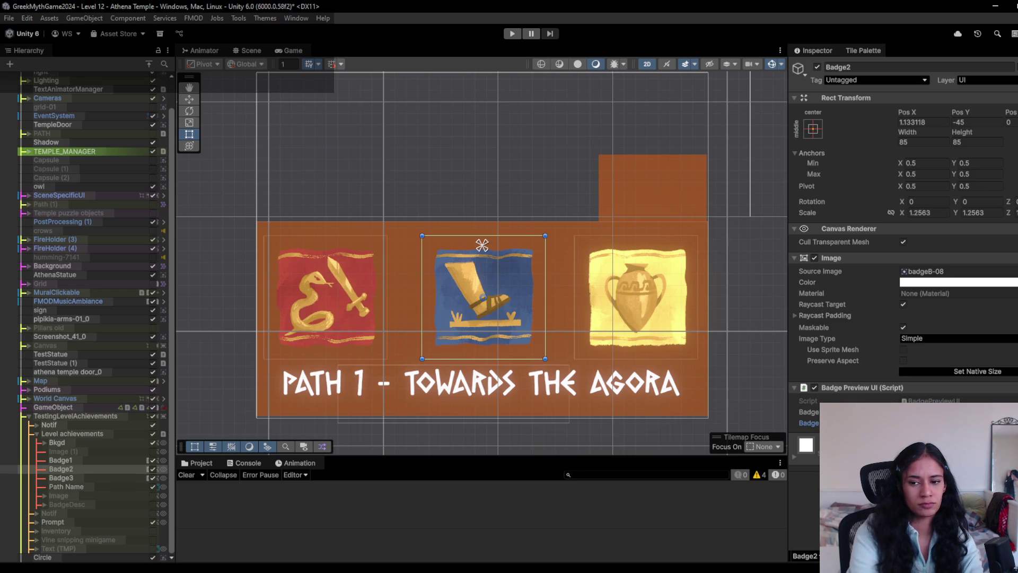
{"action": "left_click", "coordinate": [80, 478]}
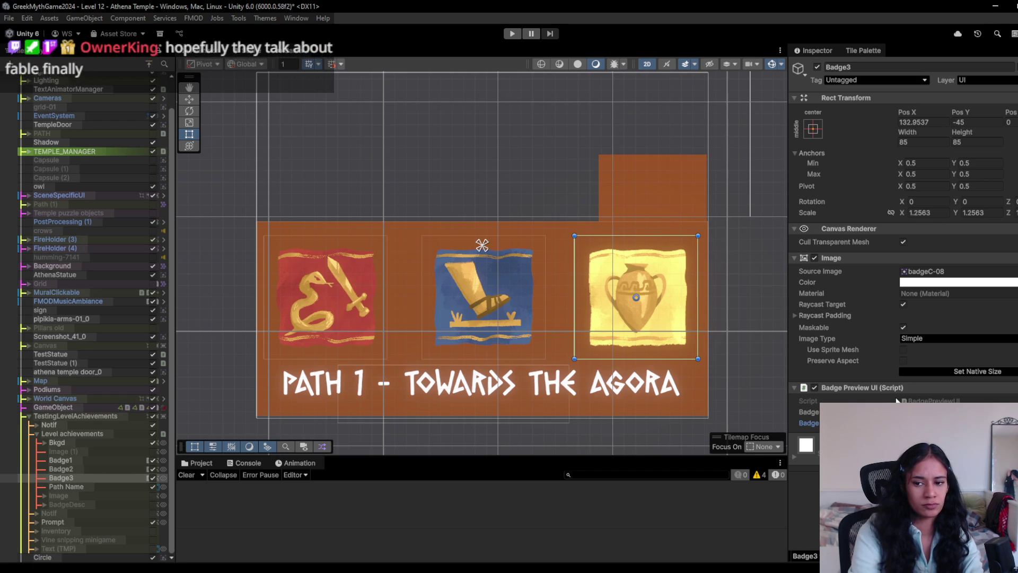
{"action": "key", "text": "ctrl+p"}
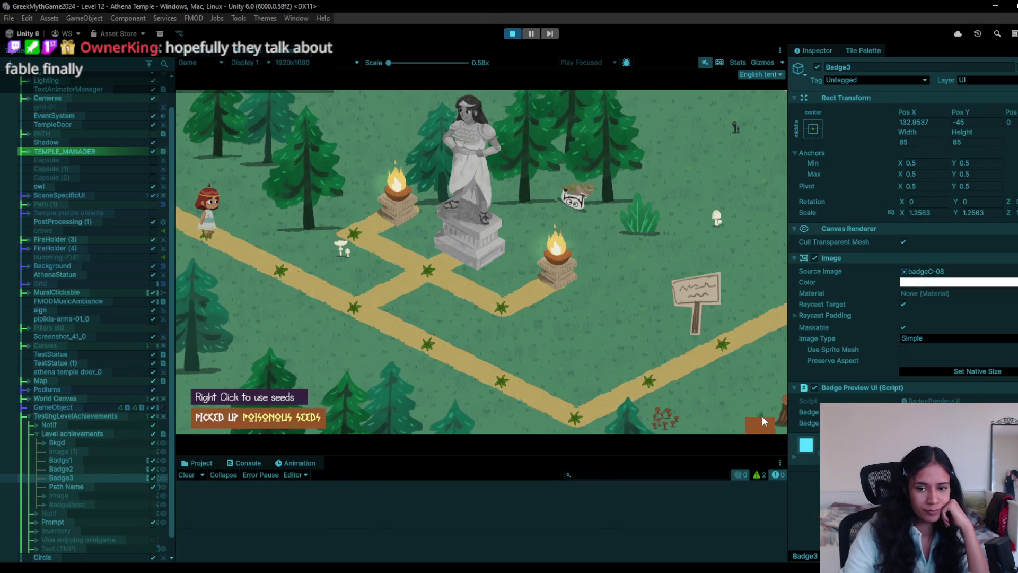
{"action": "mouse_move", "coordinate": [762, 422]}
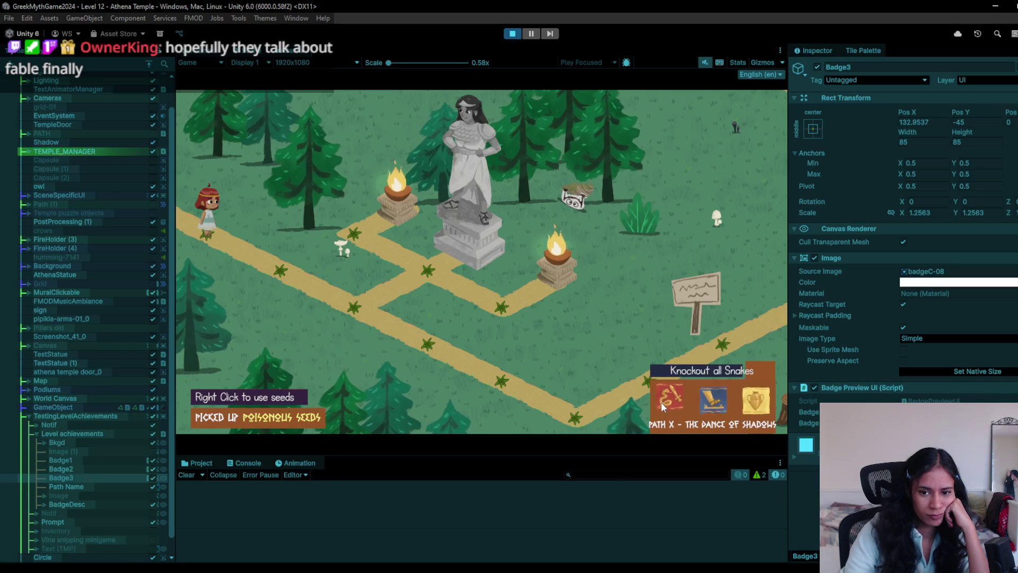
{"action": "left_click", "coordinate": [517, 36]}
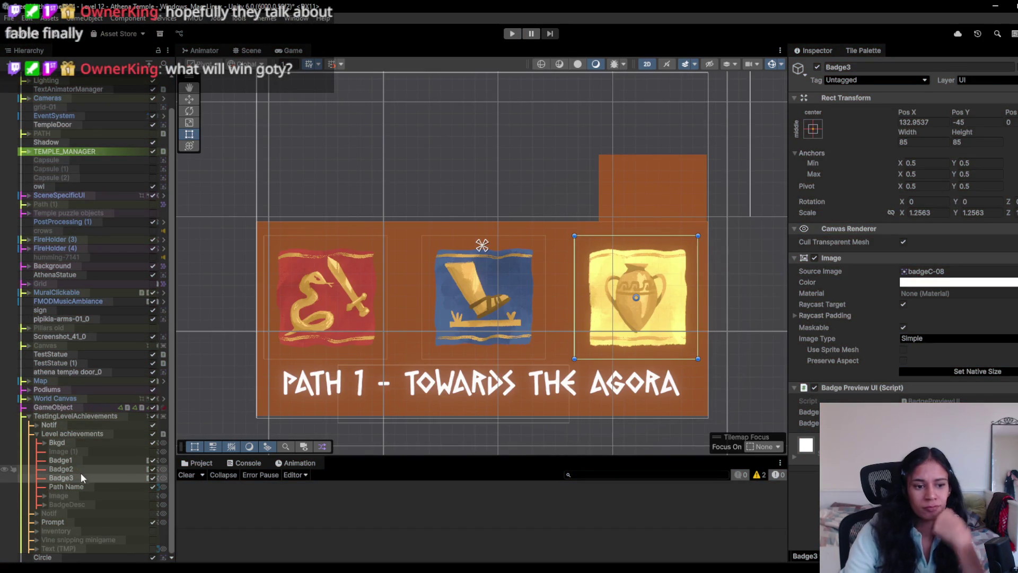
{"action": "left_click", "coordinate": [150, 505]}
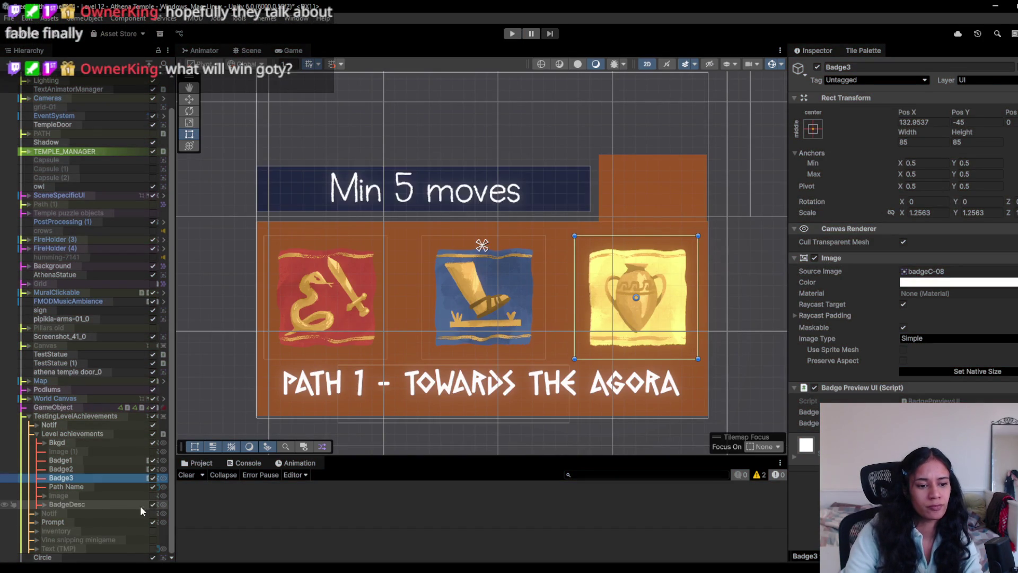
- Move BadgeDesc's Text (TMP) (1) left to Pos X 35.1 and deactivate BadgeDesc
{"action": "left_click", "coordinate": [43, 505]}
{"action": "left_click", "coordinate": [80, 512]}
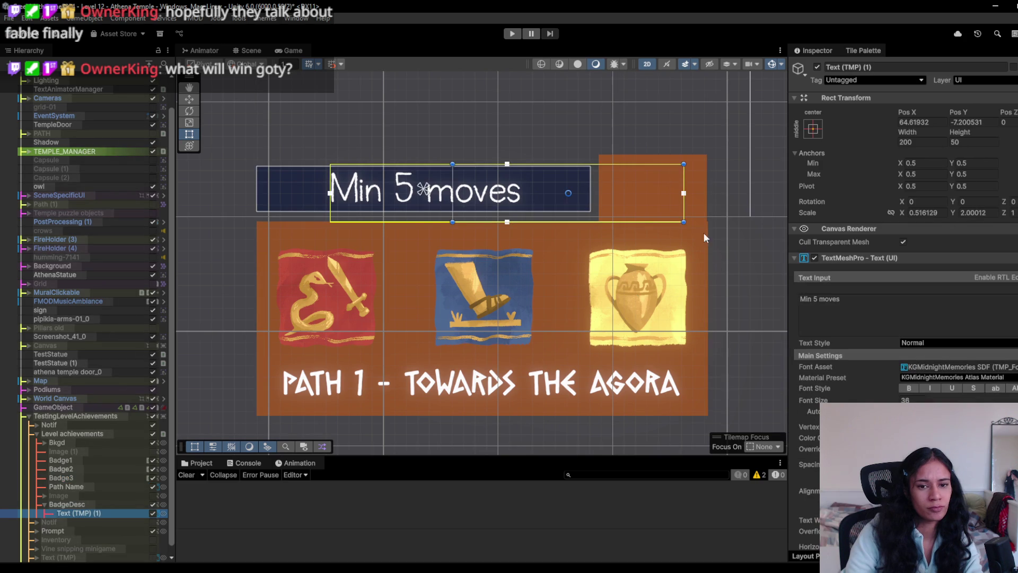
{"action": "key", "text": "w"}
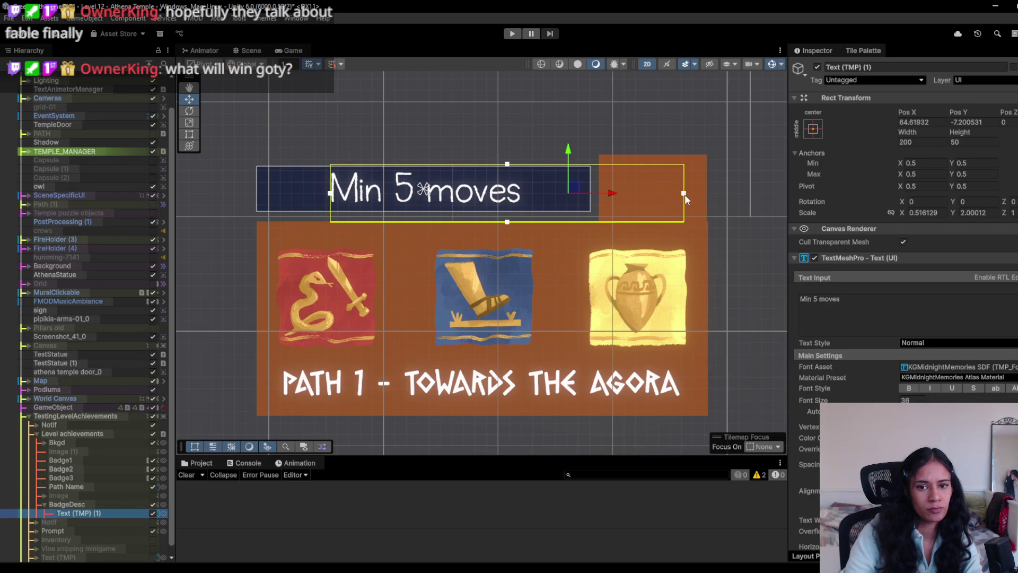
{"action": "left_click_drag", "start_coordinate": [612, 198], "coordinate": [544, 200]}
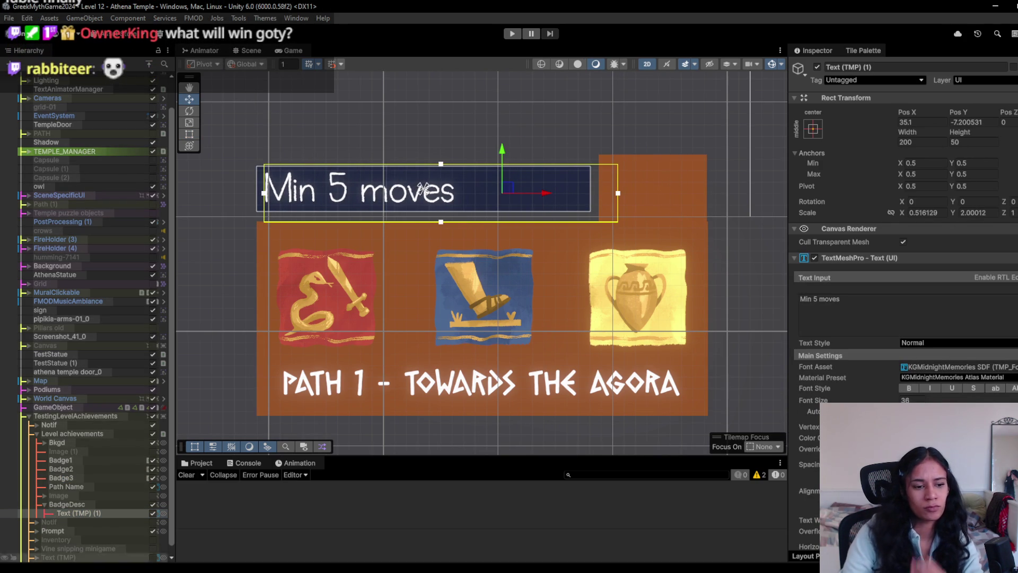
{"action": "left_click", "coordinate": [153, 504]}
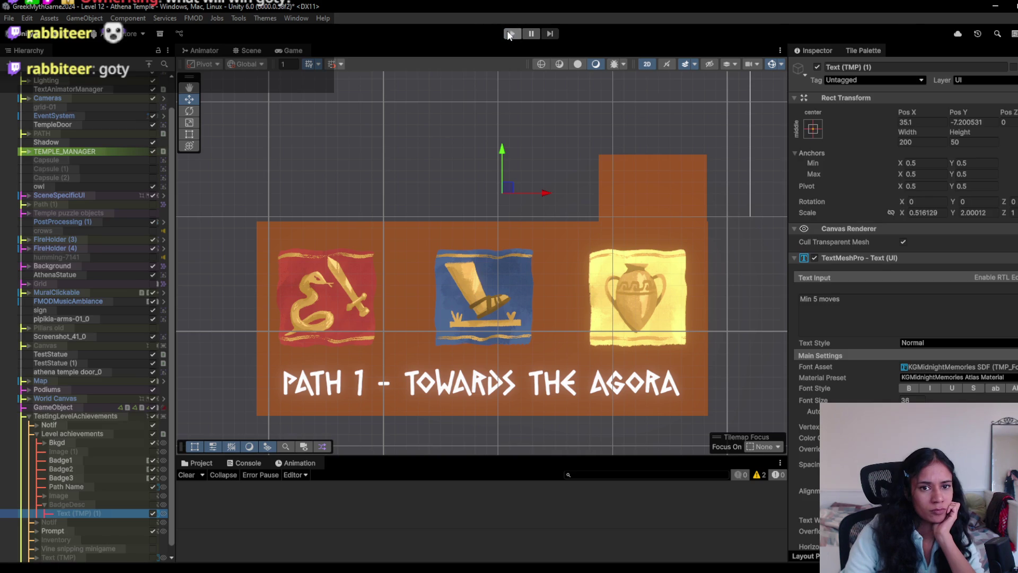
- Playtest, walking the player down the path and hovering badges for their descriptions
{"action": "left_click", "coordinate": [508, 33]}
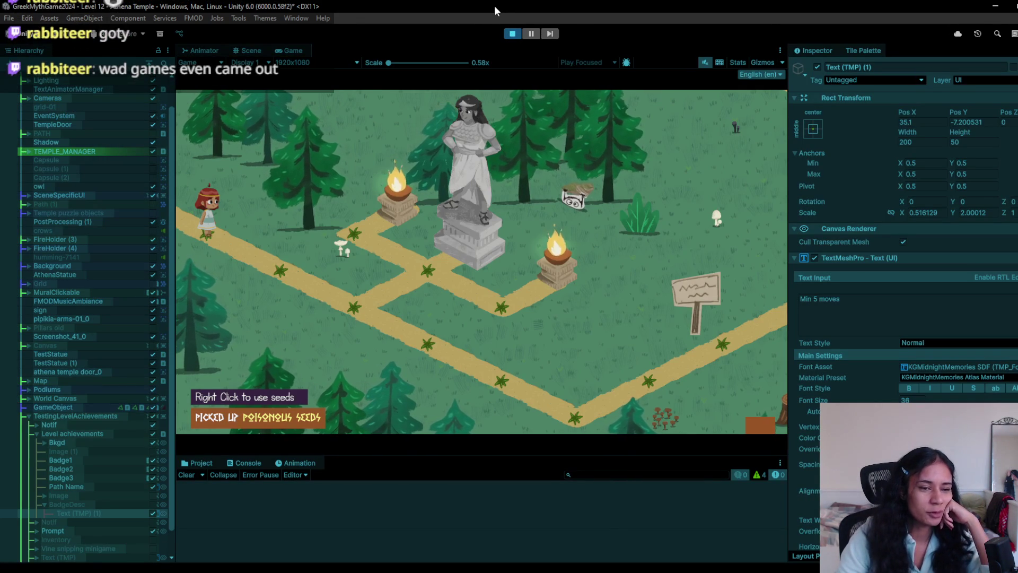
{"action": "left_click", "coordinate": [355, 306]}
{"action": "left_click_drag", "start_coordinate": [364, 310], "coordinate": [590, 418]}
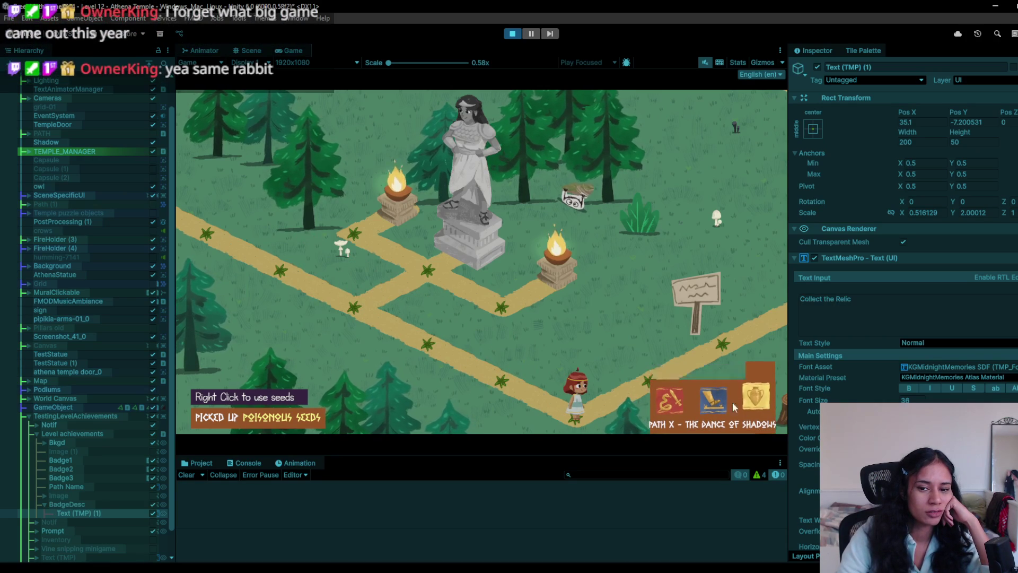
{"action": "mouse_move", "coordinate": [721, 409]}
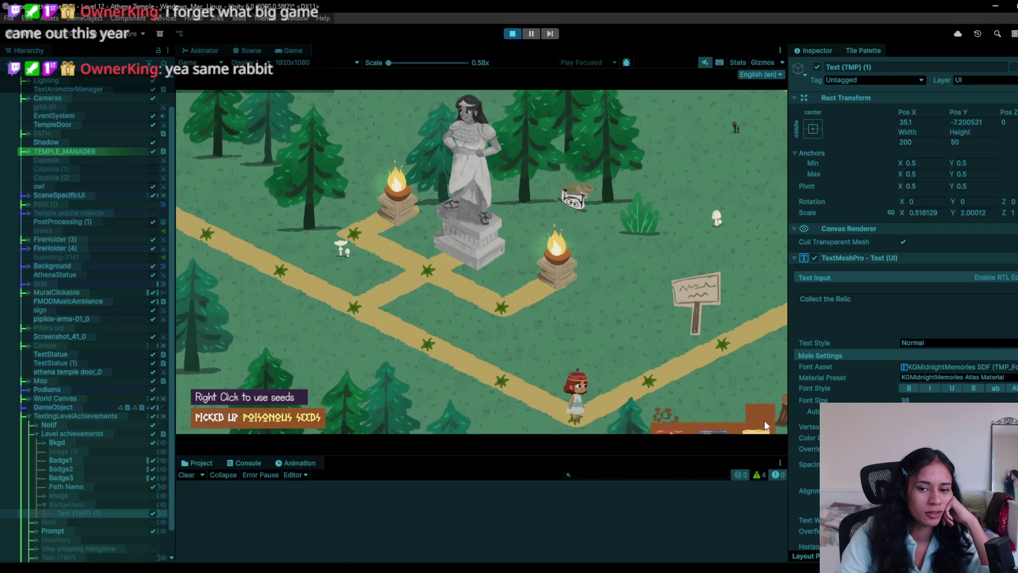
{"action": "mouse_move", "coordinate": [765, 420]}
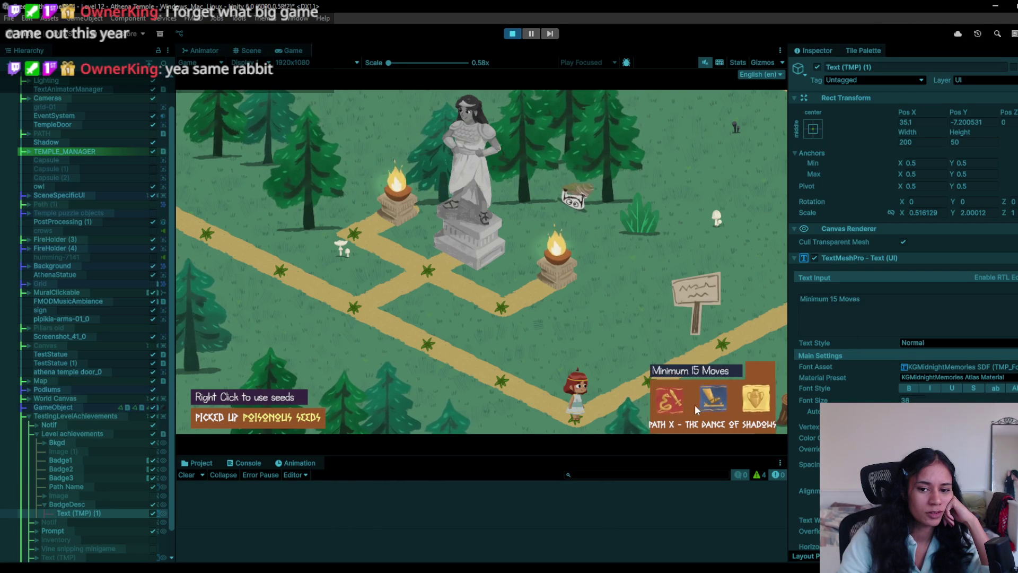
{"action": "left_click", "coordinate": [510, 33]}
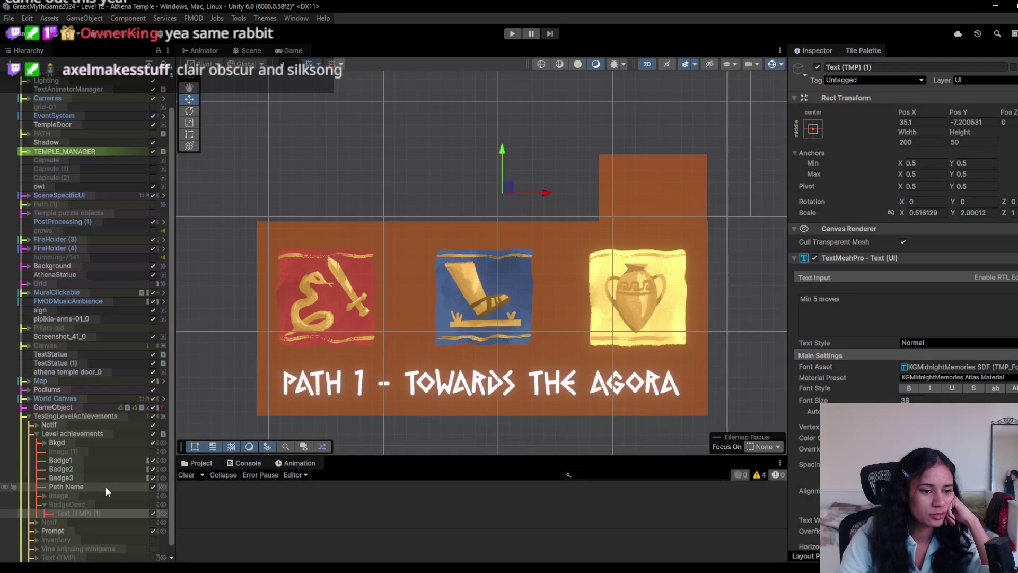
- Reduce the Path Name title's font size from 30.2 to about 27.94, then play the level
{"action": "left_click", "coordinate": [105, 487]}
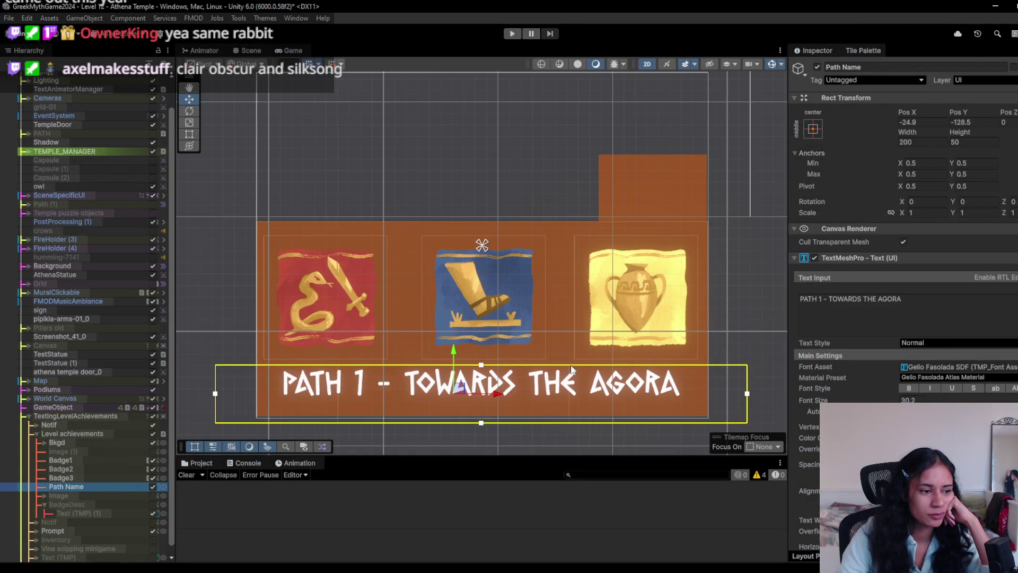
{"action": "scroll", "coordinate": [536, 317], "scroll_direction": "down", "scroll_amount": 1}
{"action": "scroll", "coordinate": [344, 242], "scroll_direction": "down", "scroll_amount": 1}
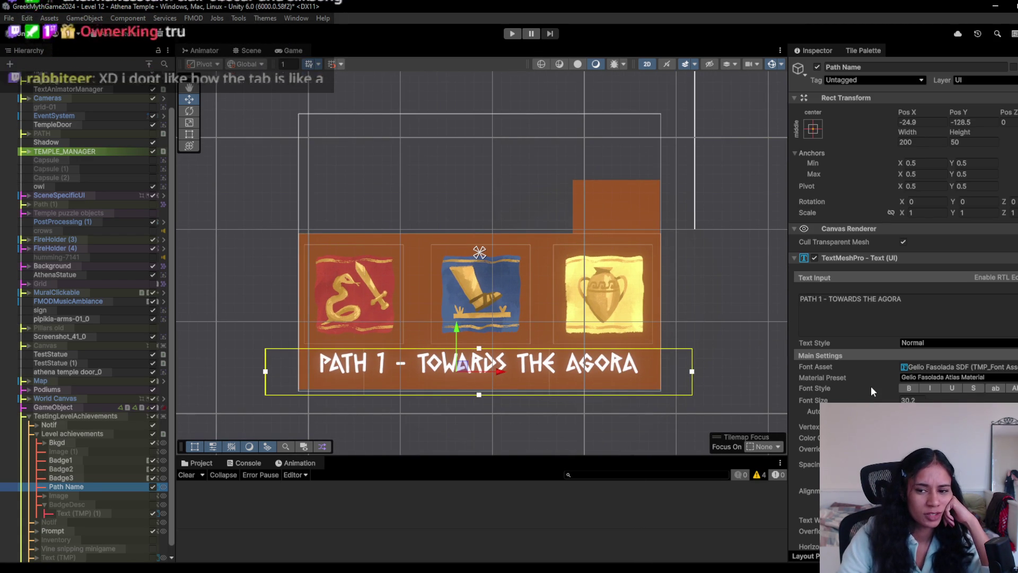
{"action": "left_click_drag", "start_coordinate": [871, 400], "coordinate": [835, 390]}
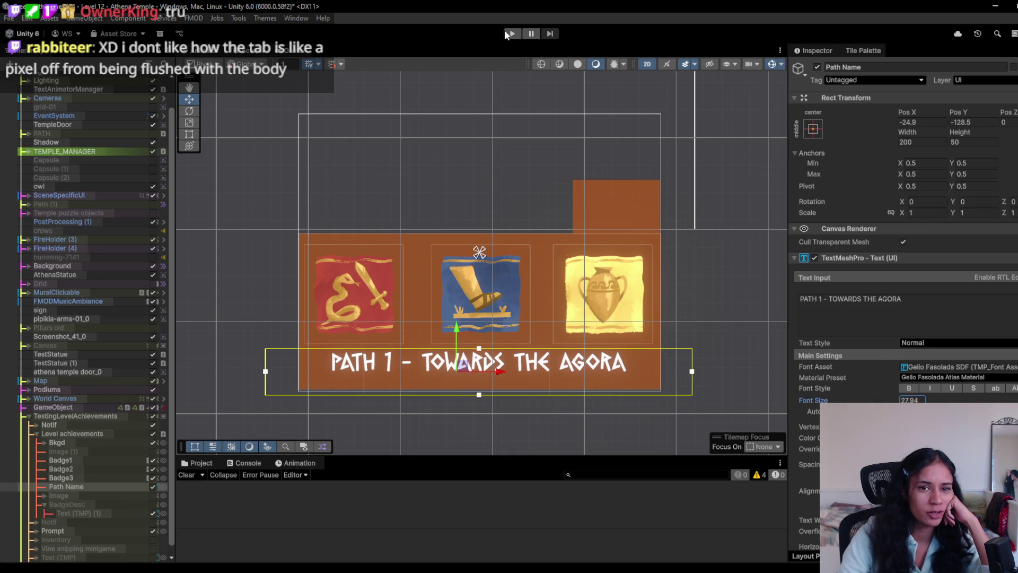
{"action": "left_click", "coordinate": [511, 33]}
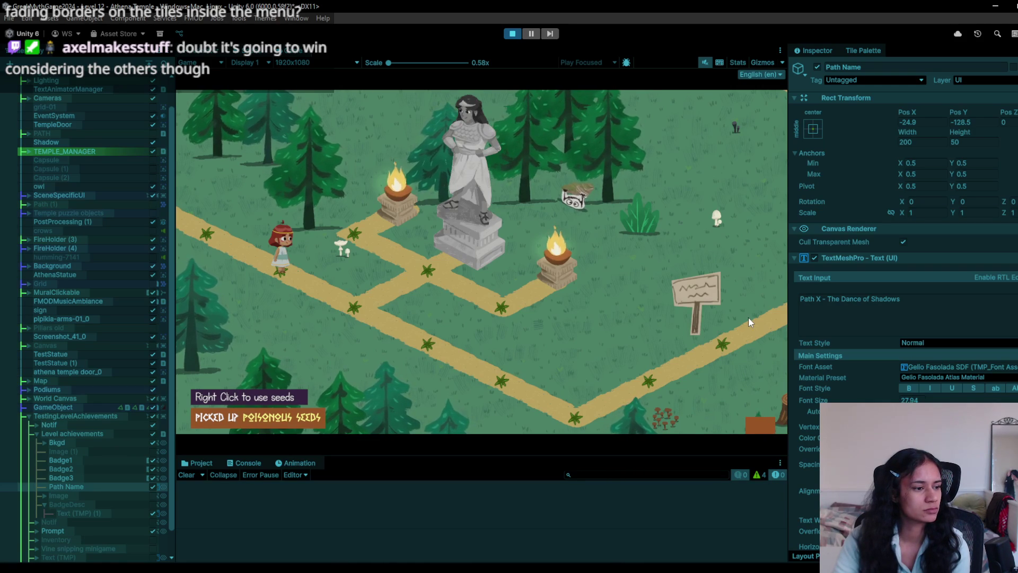
{"action": "left_click", "coordinate": [760, 418]}
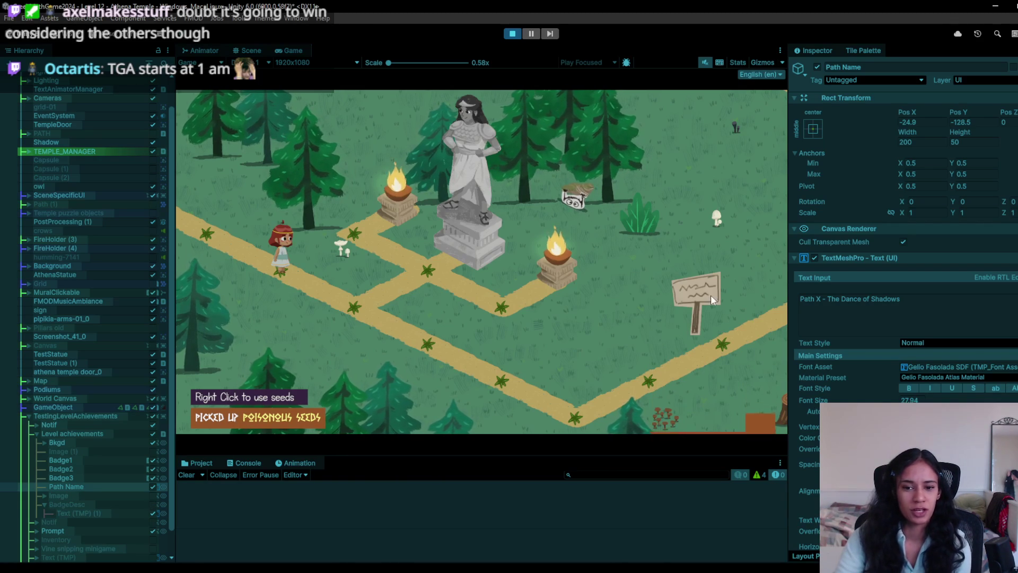
{"action": "mouse_move", "coordinate": [762, 419]}
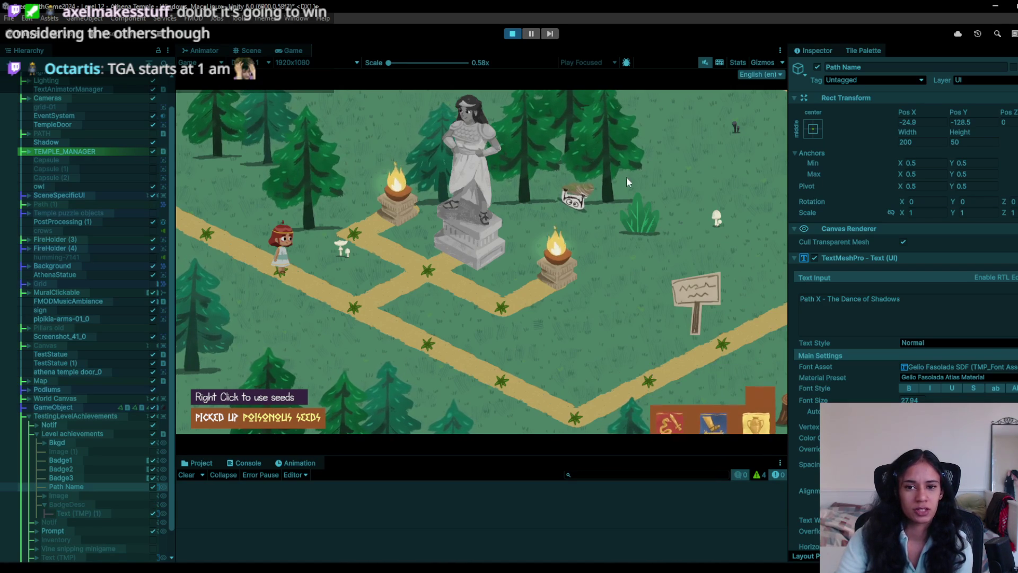
{"action": "mouse_move", "coordinate": [309, 570]}
{"action": "left_click", "coordinate": [366, 534]}
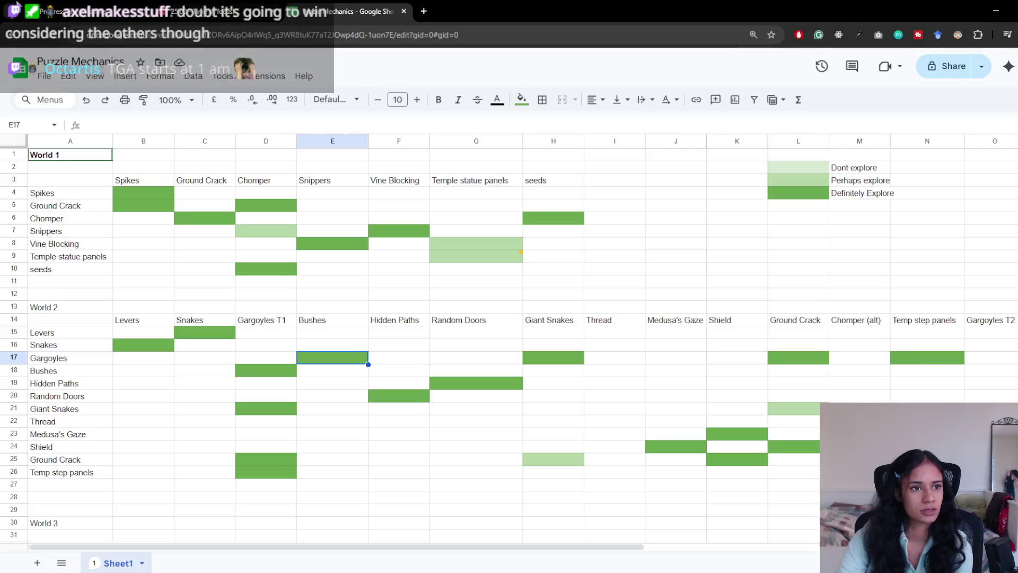
- Switch to the Milanote Progression board and pan over to the Path 3 section
{"action": "left_click", "coordinate": [102, 7]}
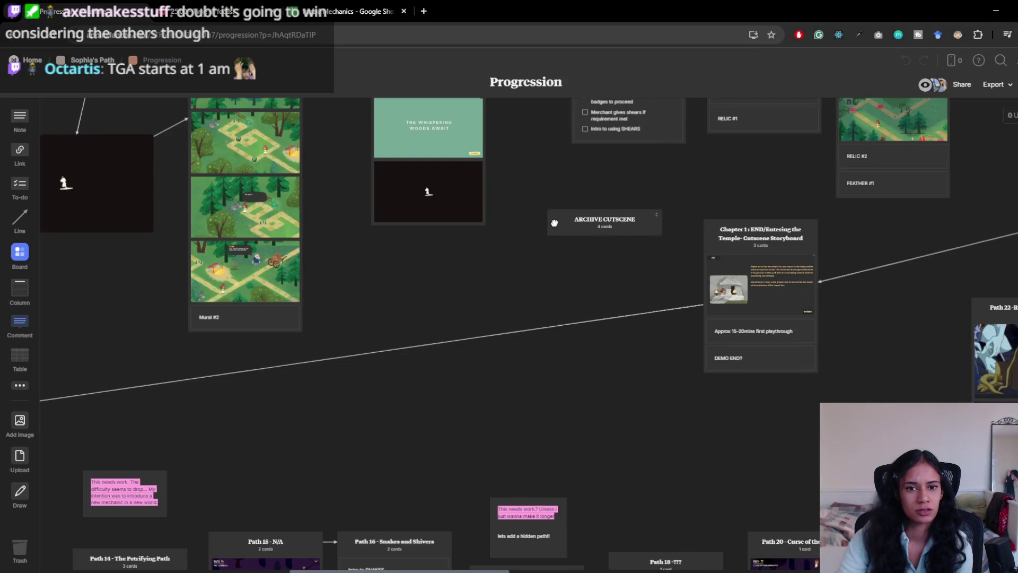
{"action": "scroll", "coordinate": [553, 205], "scroll_direction": "up", "scroll_amount": 15}
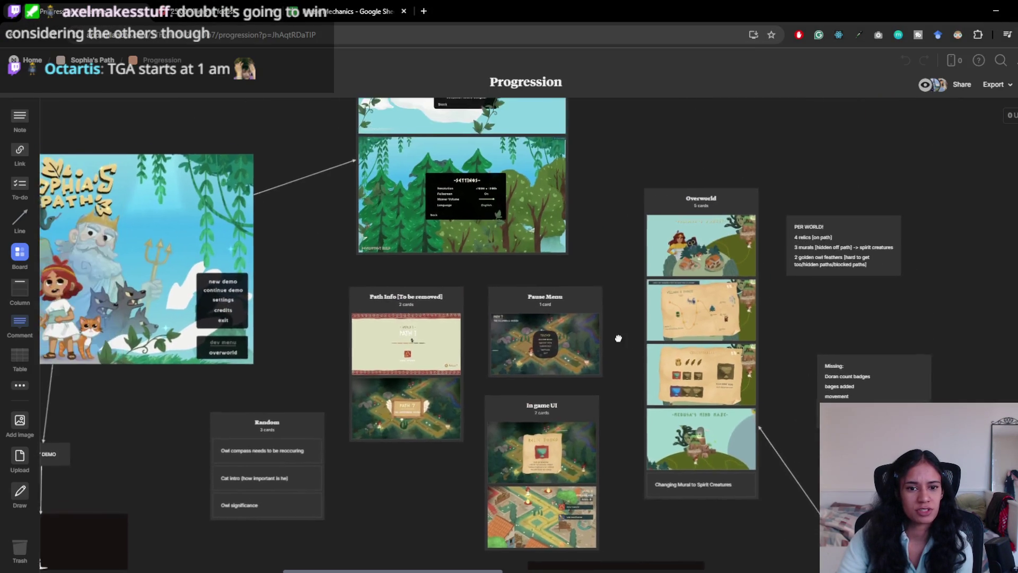
{"action": "scroll", "coordinate": [619, 338], "scroll_direction": "left", "scroll_amount": 5}
{"action": "scroll", "coordinate": [636, 365], "scroll_direction": "right", "scroll_amount": 4}
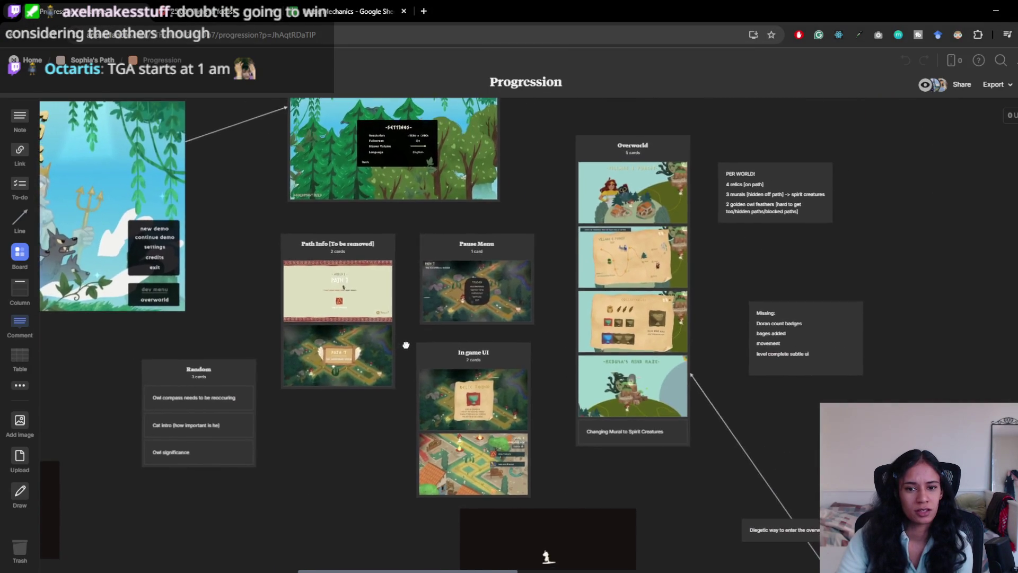
{"action": "scroll", "coordinate": [515, 242], "scroll_direction": "down", "scroll_amount": 6}
{"action": "scroll", "coordinate": [514, 242], "scroll_direction": "left", "scroll_amount": 5}
{"action": "scroll", "coordinate": [501, 308], "scroll_direction": "down", "scroll_amount": 7}
{"action": "scroll", "coordinate": [501, 307], "scroll_direction": "left", "scroll_amount": 12}
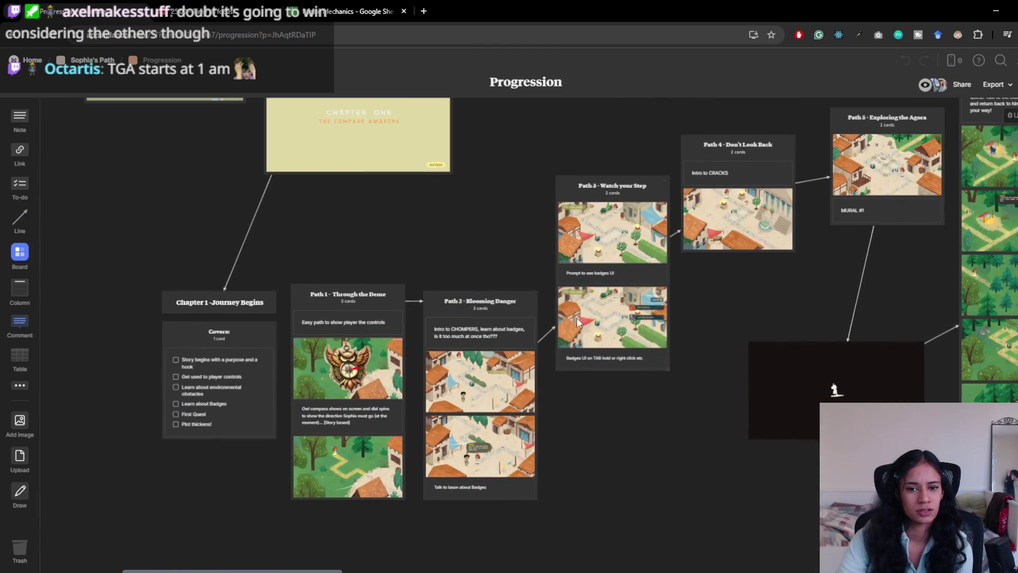
- Enlarge the Path 3 badges mockup image, close the preview, and switch back to Unity
{"action": "left_click", "coordinate": [617, 323]}
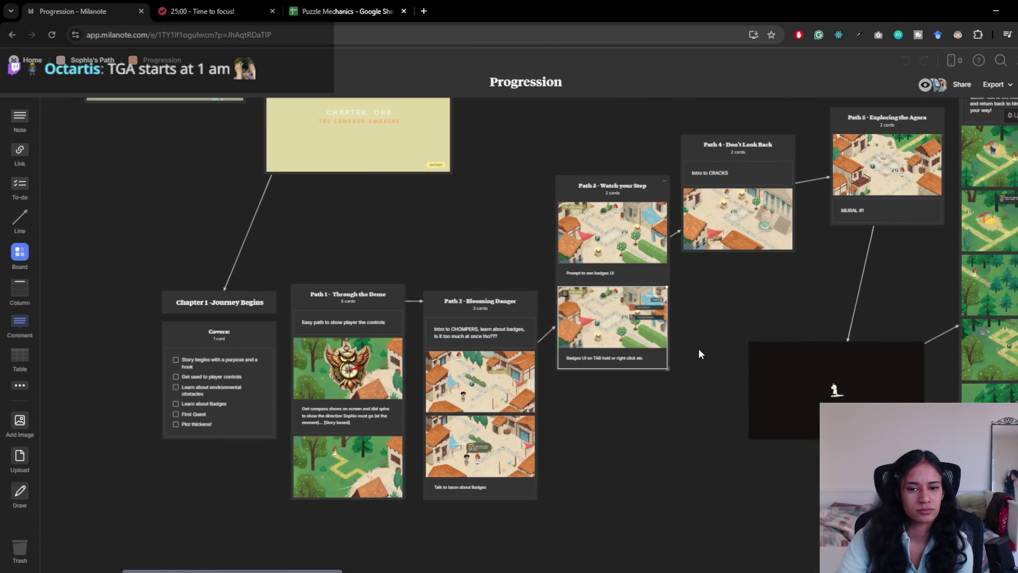
{"action": "double_click", "coordinate": [613, 309]}
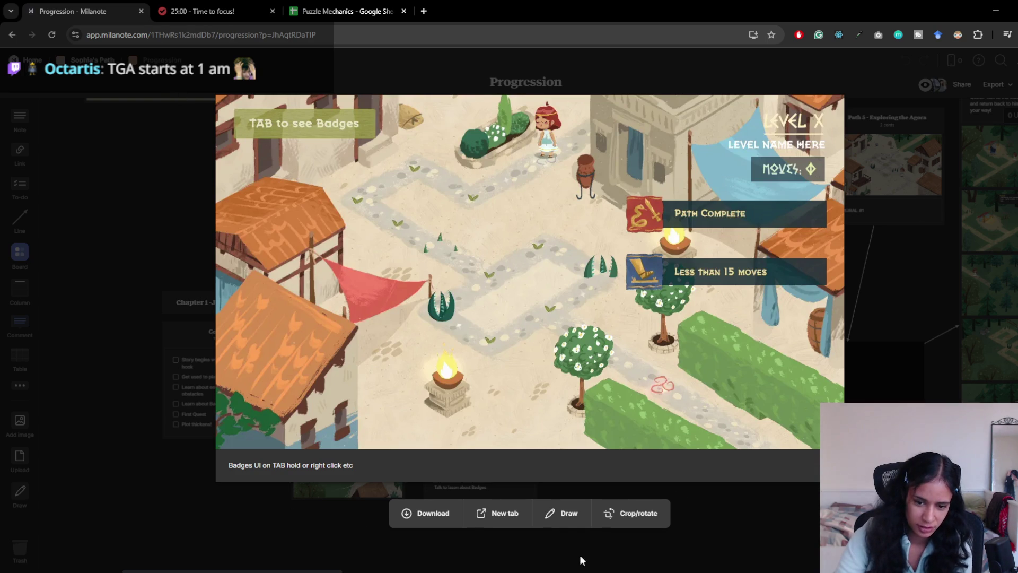
{"action": "key", "text": "Escape"}
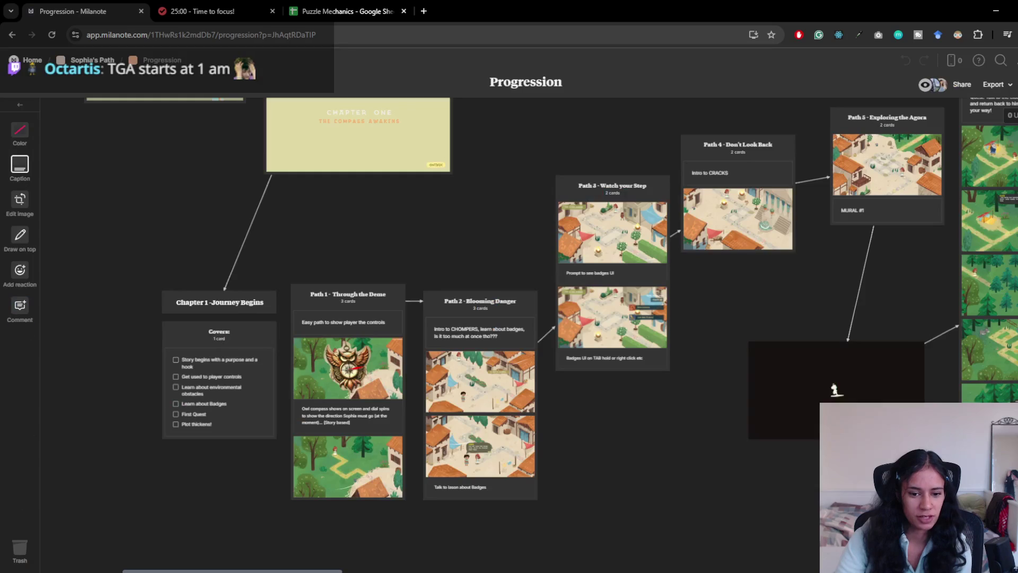
{"action": "key", "text": "alt+Tab"}
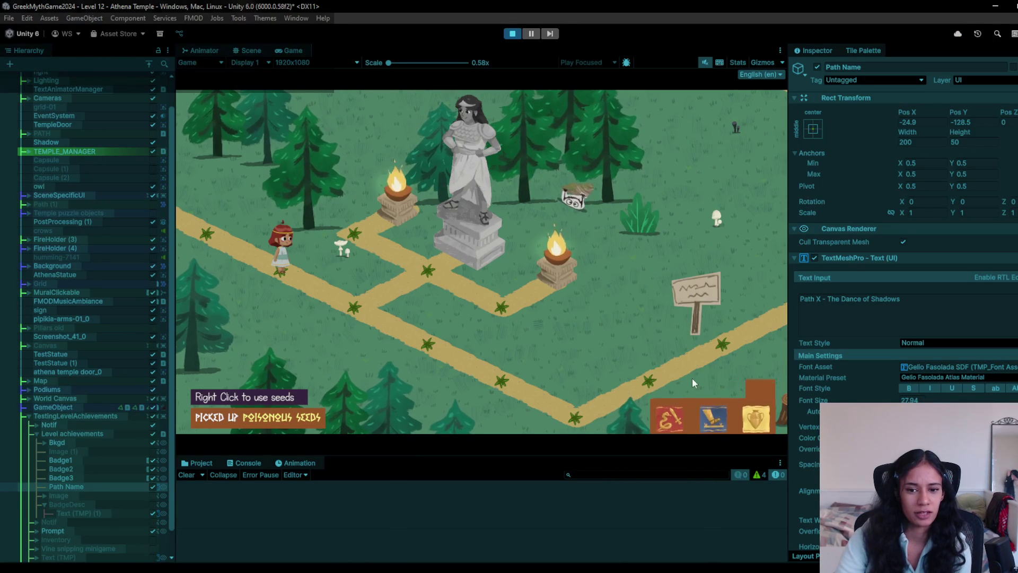
- Stop the playtest and select Badge1 through Badge3 together in the Hierarchy
{"action": "mouse_move", "coordinate": [759, 415]}
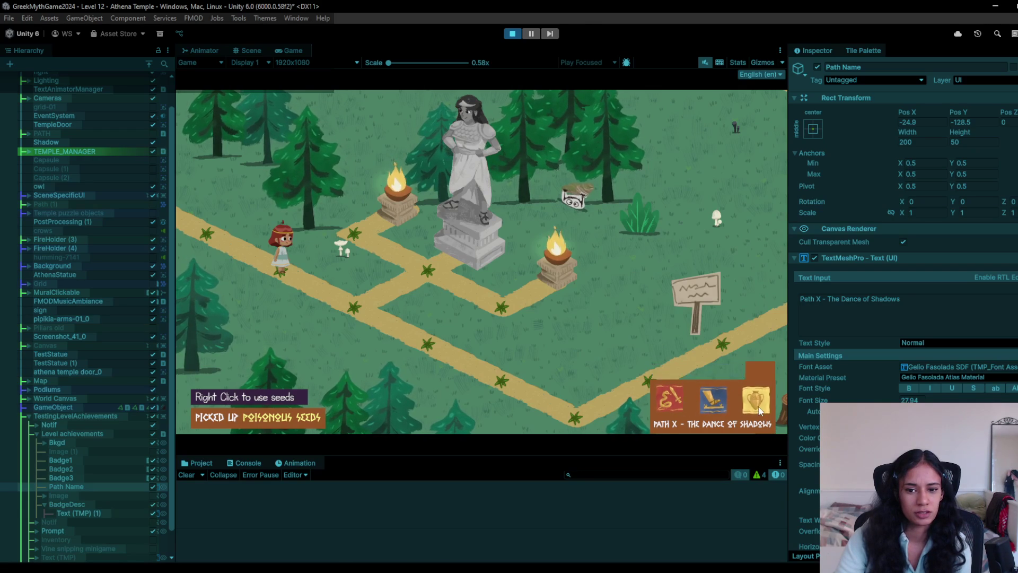
{"action": "left_click", "coordinate": [513, 33]}
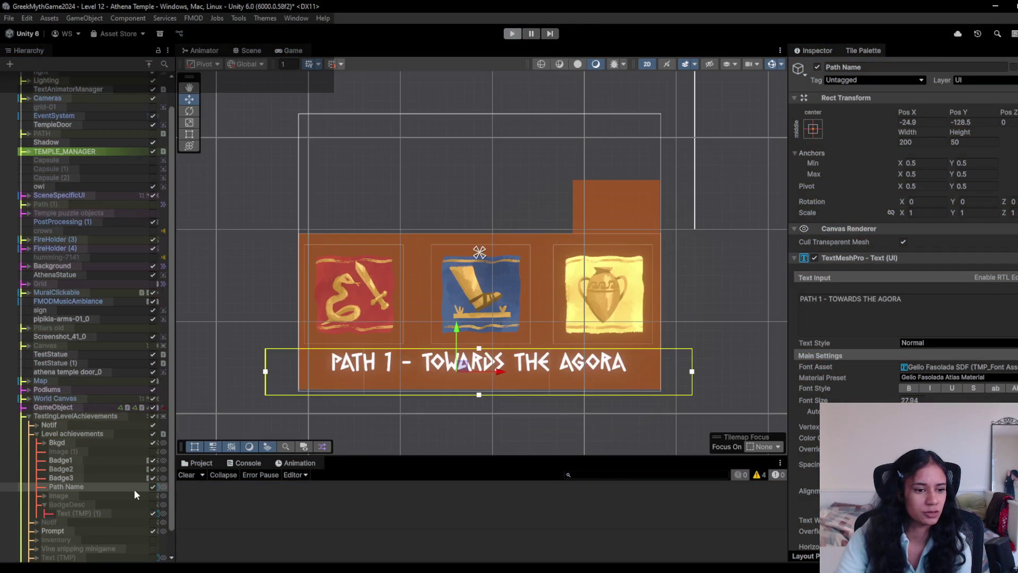
{"action": "left_click", "coordinate": [88, 478]}
{"action": "left_click", "coordinate": [87, 469]}
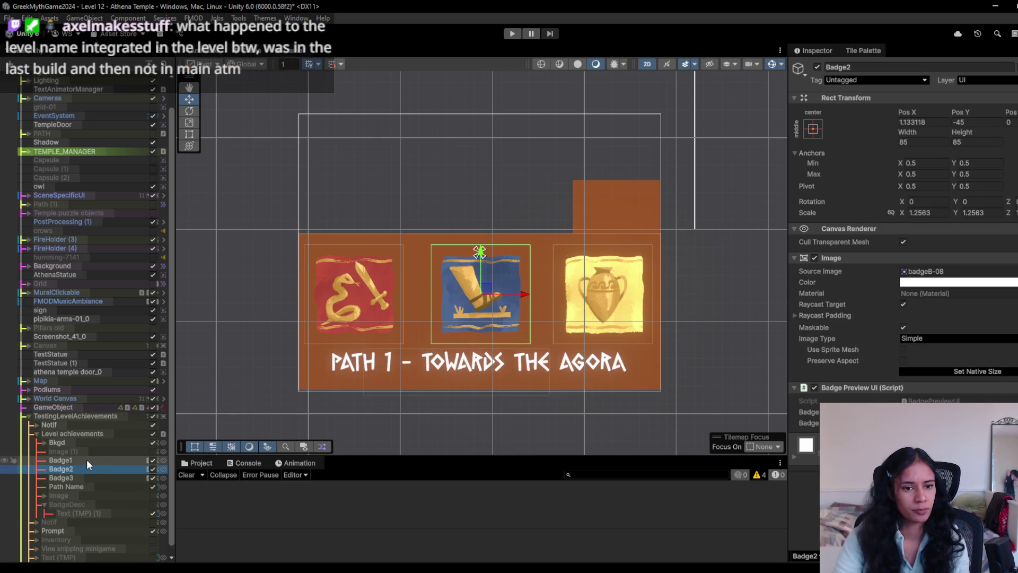
{"action": "left_click", "coordinate": [86, 477]}
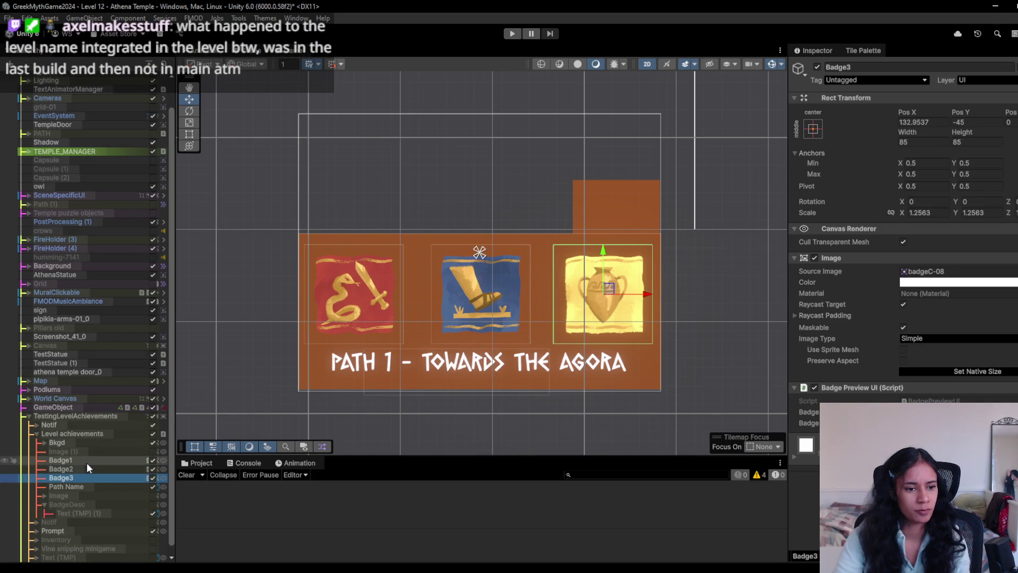
{"action": "left_click", "coordinate": [88, 471], "text": "ctrl"}
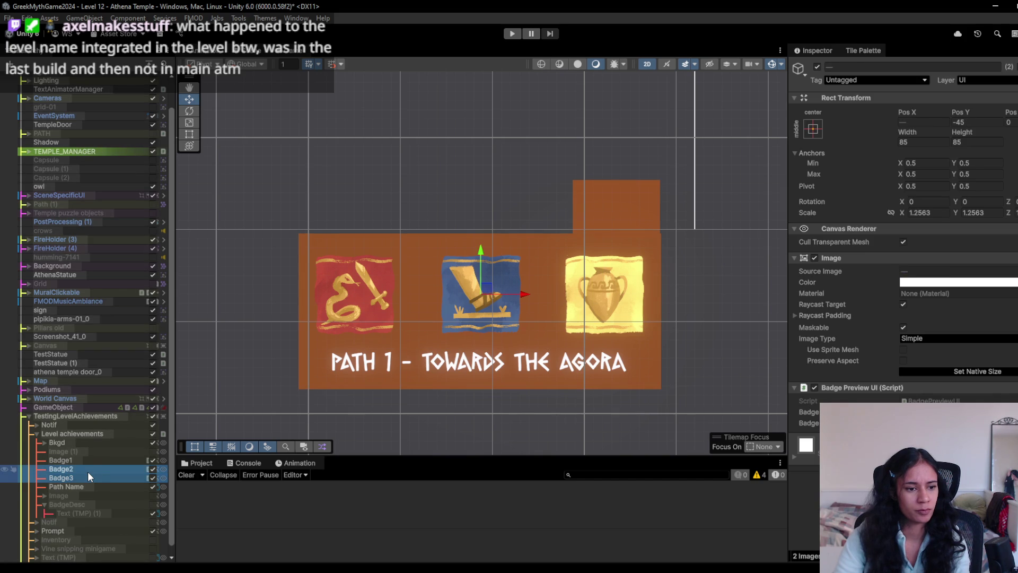
{"action": "left_click", "coordinate": [95, 462], "text": "ctrl"}
- Darken the Image tint colour of all three badges and replay the level
{"action": "left_click", "coordinate": [1015, 283]}
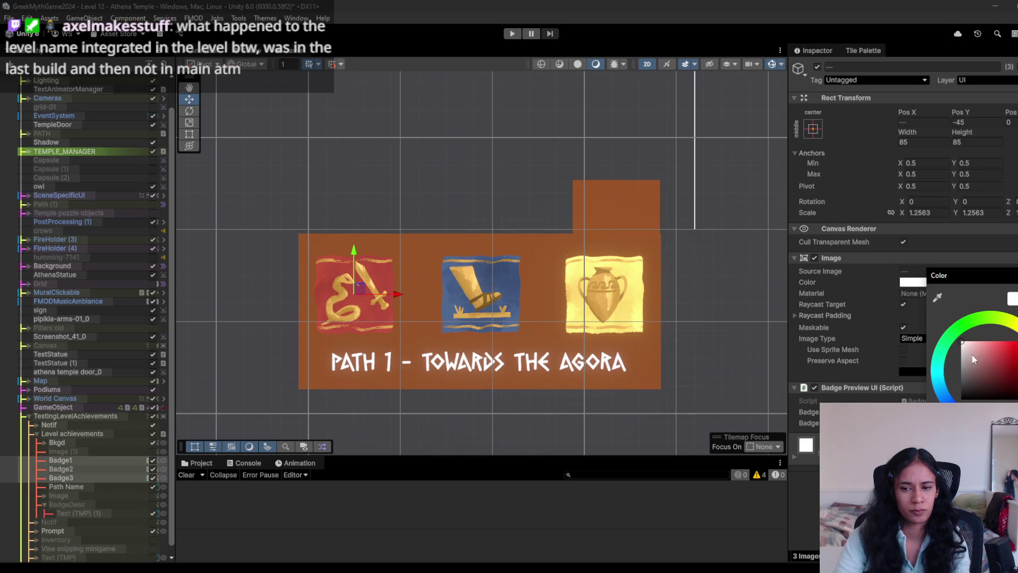
{"action": "mouse_move", "coordinate": [969, 361]}
{"action": "left_mouse_down"}
{"action": "mouse_move", "coordinate": [971, 399]}
{"action": "mouse_move", "coordinate": [927, 329]}
{"action": "left_mouse_up"}
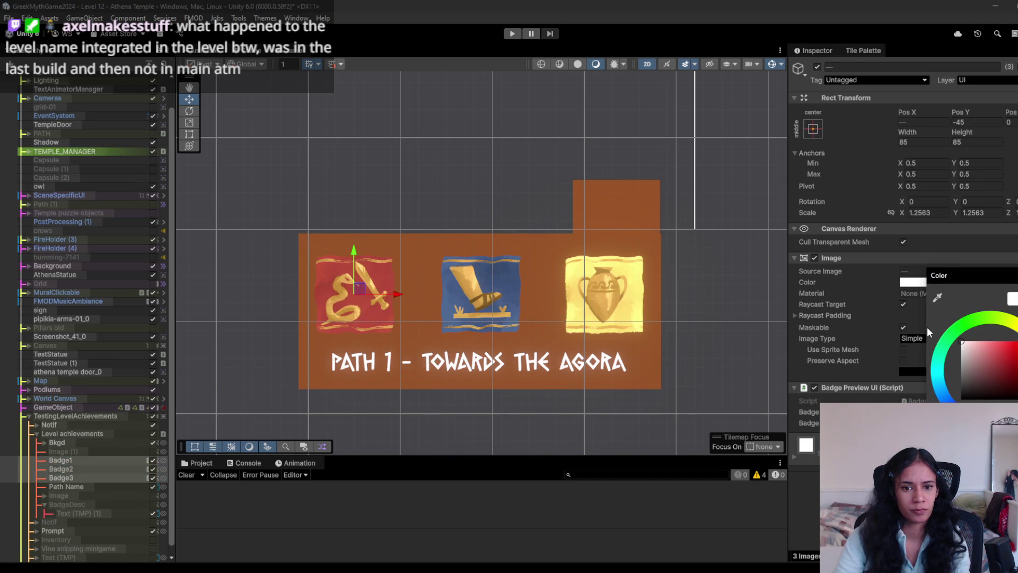
{"action": "left_click_drag", "start_coordinate": [974, 367], "coordinate": [955, 385]}
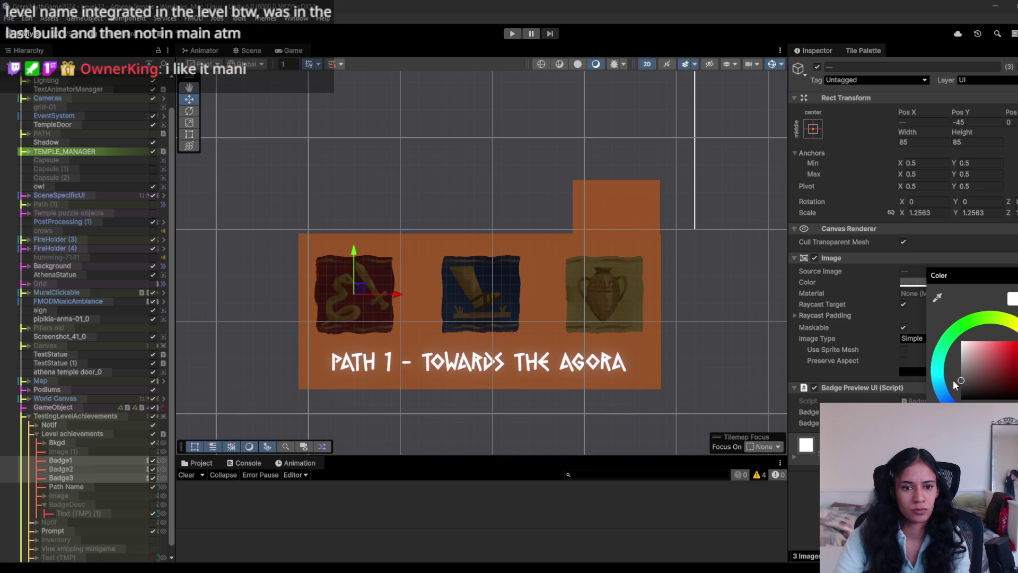
{"action": "left_click", "coordinate": [519, 33]}
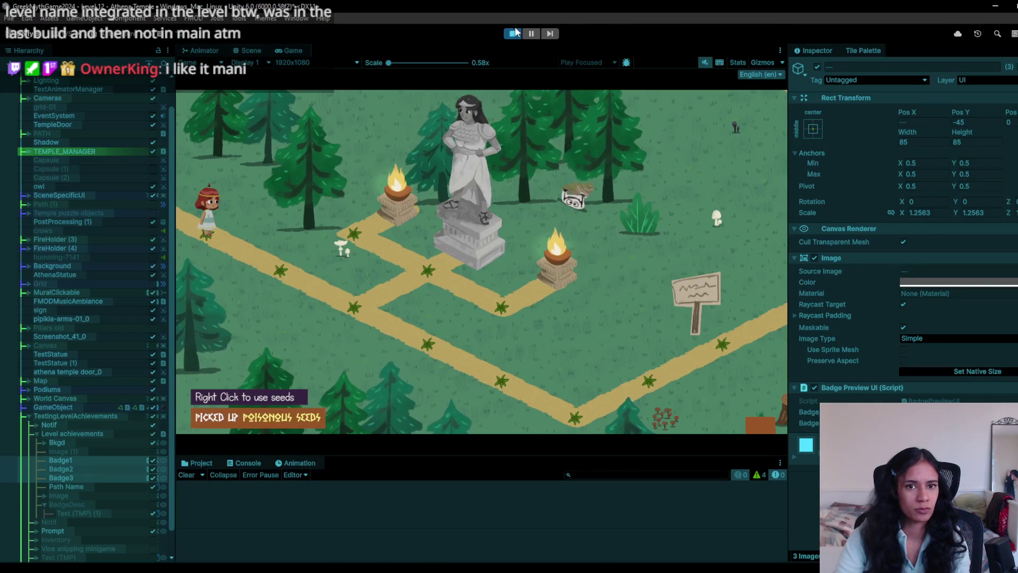
- Stop the game and set only Badge3's Image tint back to white
{"action": "left_click", "coordinate": [514, 37]}
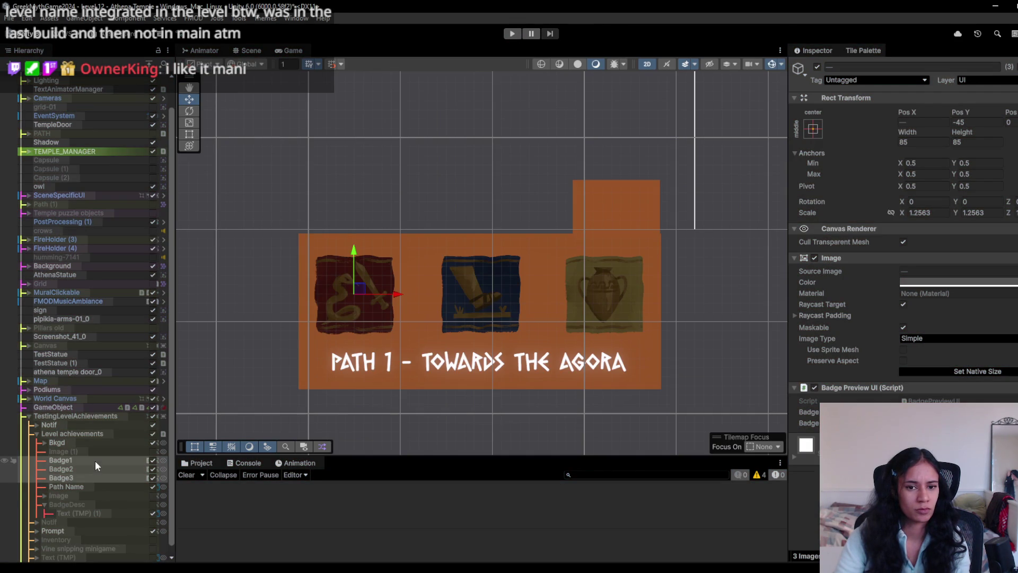
{"action": "left_click", "coordinate": [91, 478]}
{"action": "left_click", "coordinate": [978, 282]}
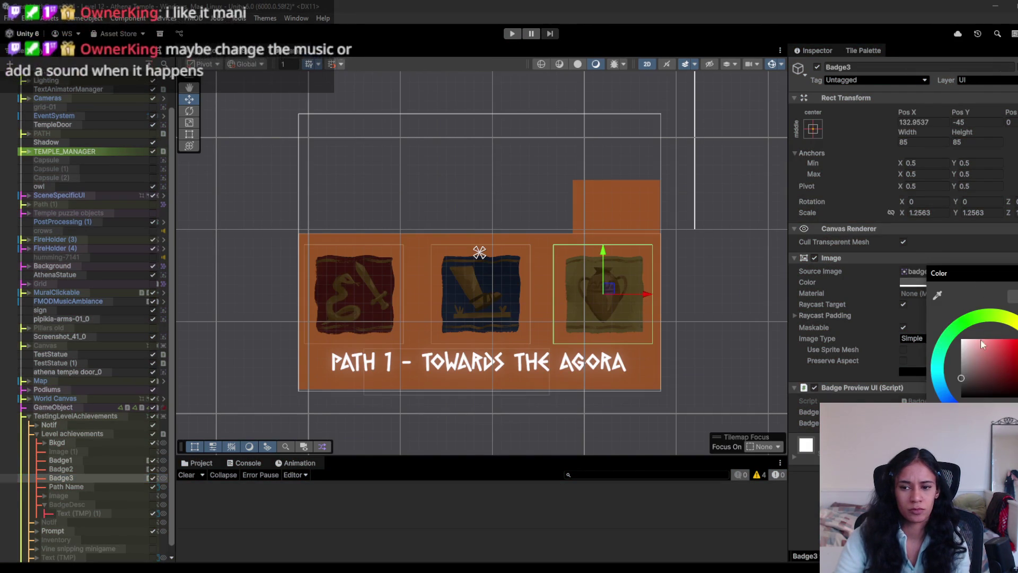
- Playtest the vase badge's hover description, then switch to the Milanote board in the browser
{"action": "left_click", "coordinate": [513, 33]}
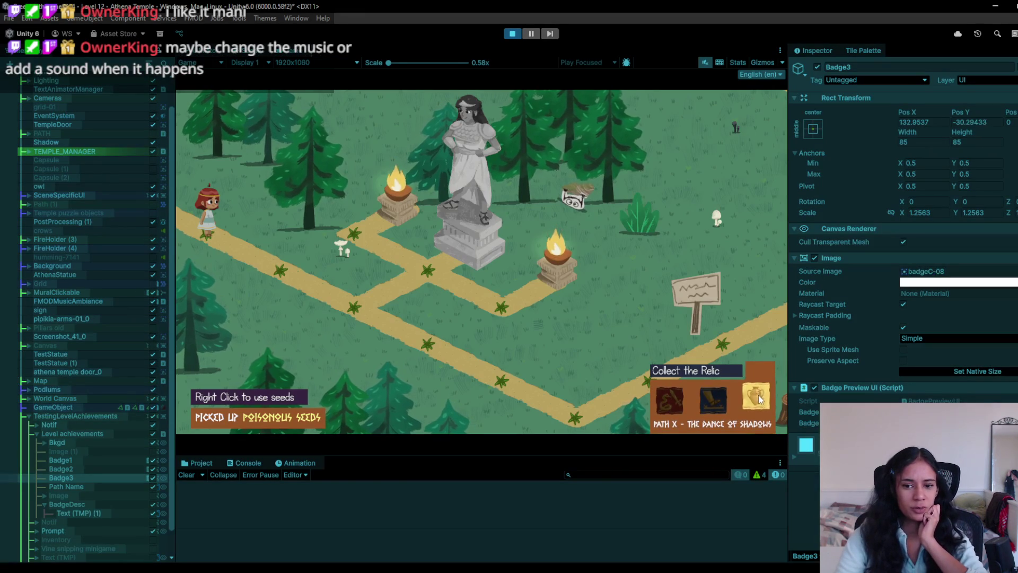
{"action": "mouse_move", "coordinate": [679, 402]}
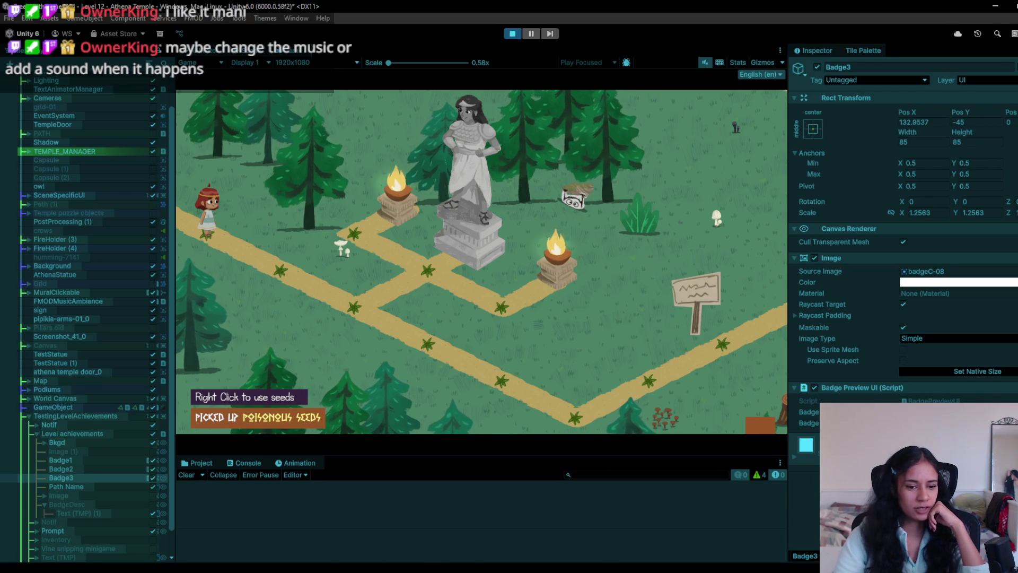
{"action": "mouse_move", "coordinate": [319, 565]}
{"action": "left_click", "coordinate": [363, 538]}
- Pan the Progression board and enlarge the Path 1 completion screen mockup, then go back to Unity
{"action": "scroll", "coordinate": [607, 292], "scroll_direction": "up", "scroll_amount": 5}
{"action": "scroll", "coordinate": [626, 294], "scroll_direction": "up", "scroll_amount": 5}
{"action": "scroll", "coordinate": [668, 340], "scroll_direction": "right", "scroll_amount": 10}
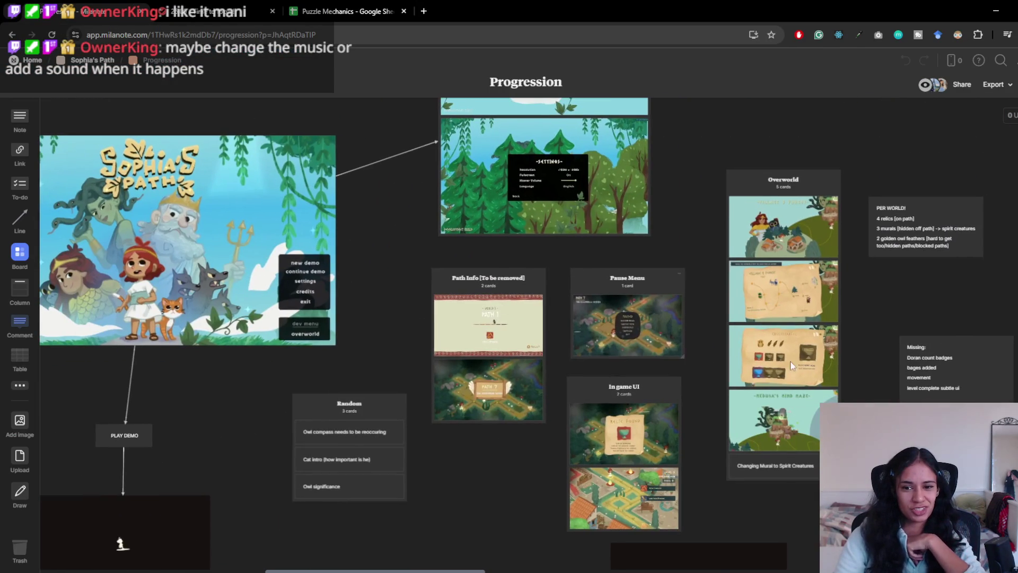
{"action": "scroll", "coordinate": [517, 471], "scroll_direction": "down", "scroll_amount": 5}
{"action": "scroll", "coordinate": [690, 203], "scroll_direction": "up", "scroll_amount": 3}
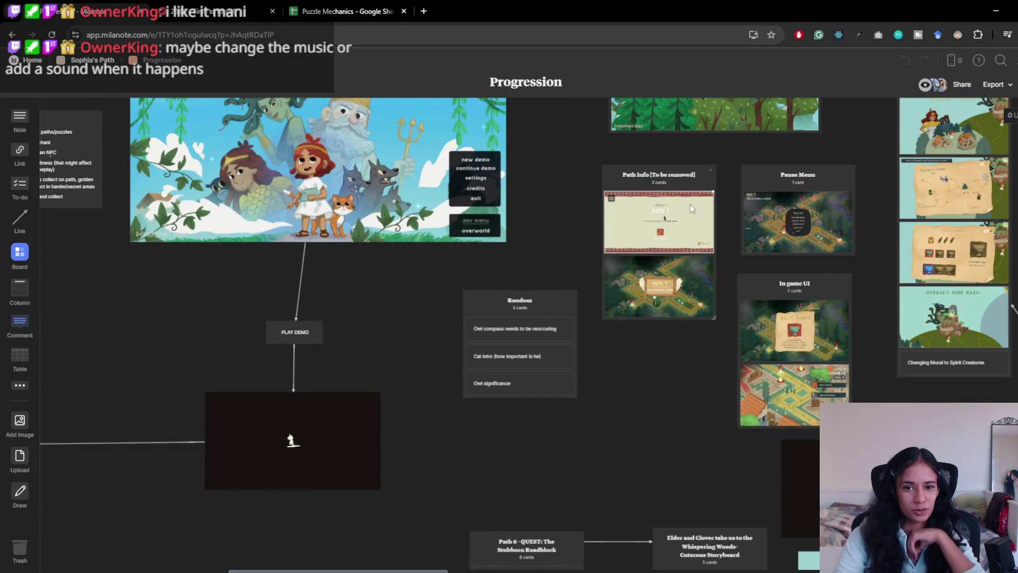
{"action": "double_click", "coordinate": [691, 204]}
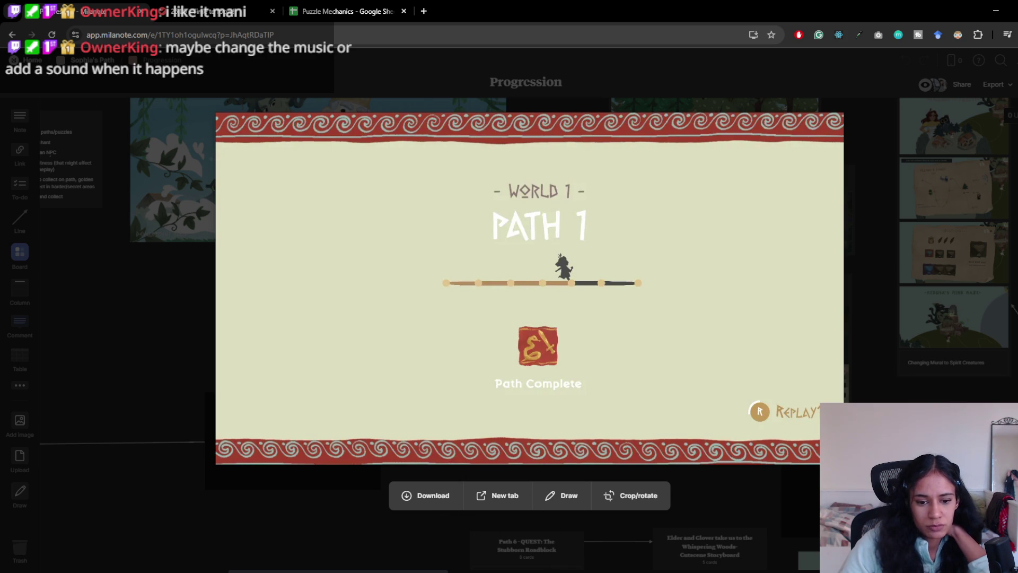
{"action": "mouse_move", "coordinate": [523, 571]}
{"action": "left_click", "coordinate": [523, 541]}
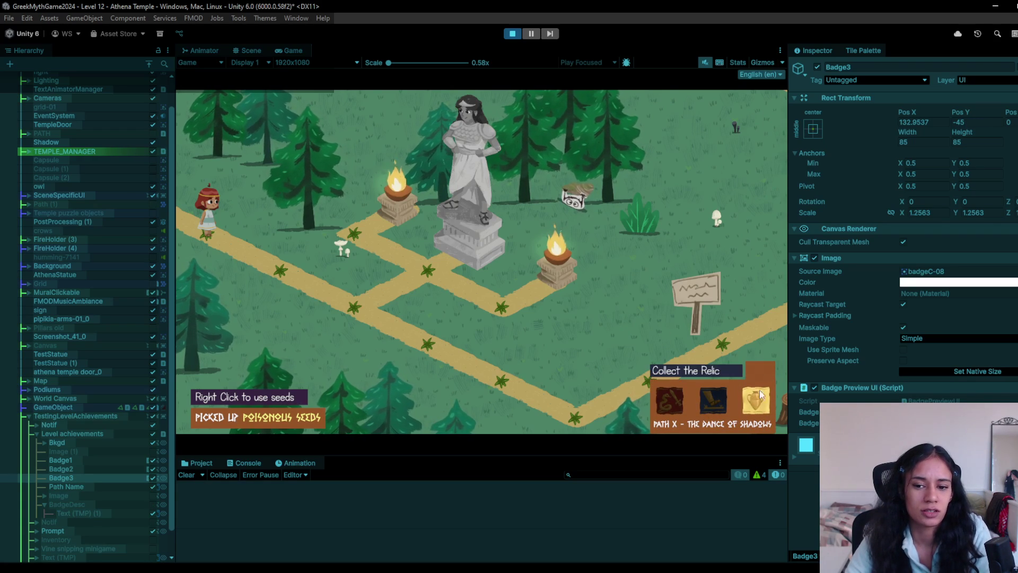
- Read each badge's hover description, such as 'Knockout all Snakes', then end the playtest
{"action": "mouse_move", "coordinate": [669, 410]}
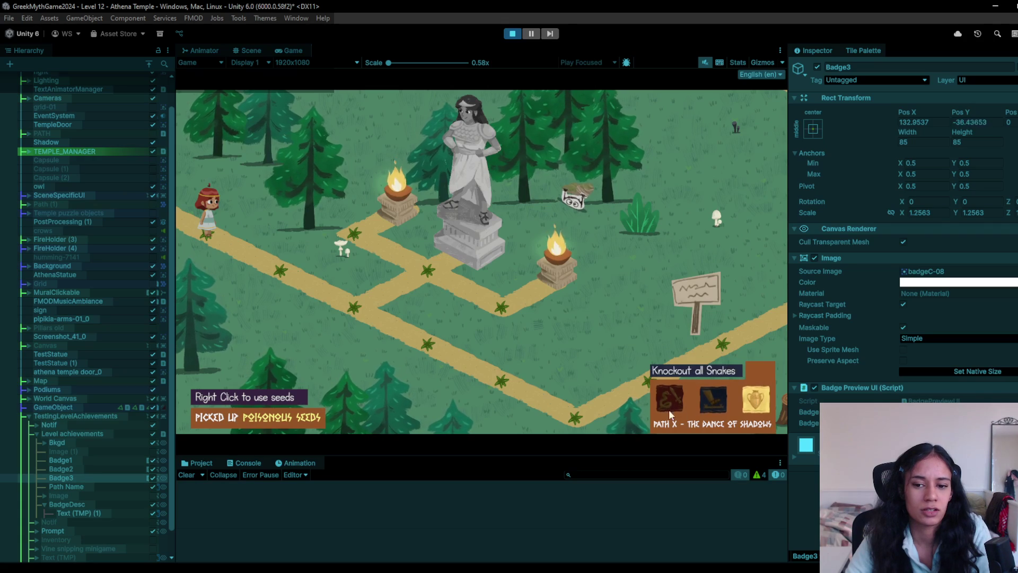
{"action": "mouse_move", "coordinate": [706, 409]}
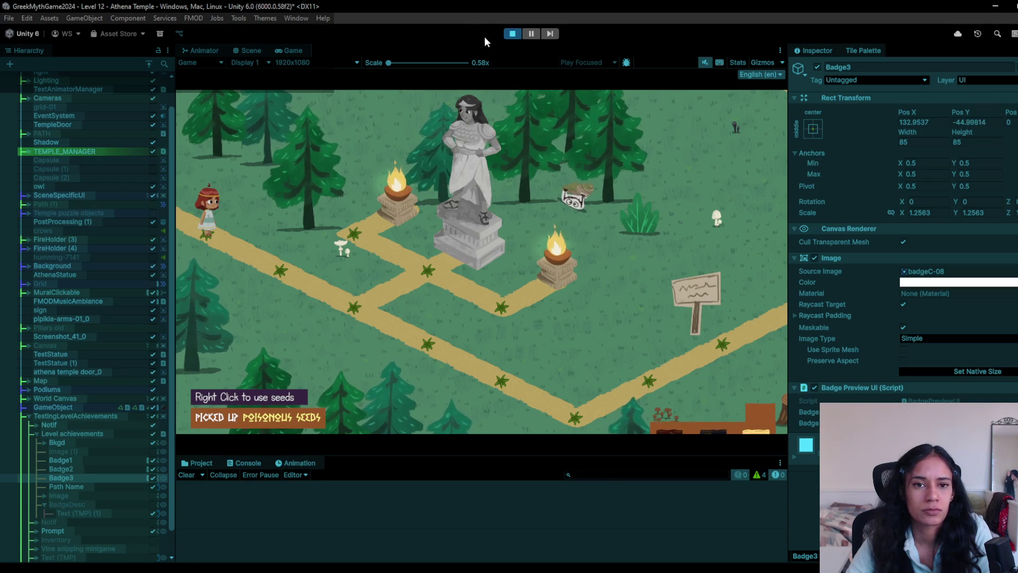
{"action": "left_click", "coordinate": [512, 33]}
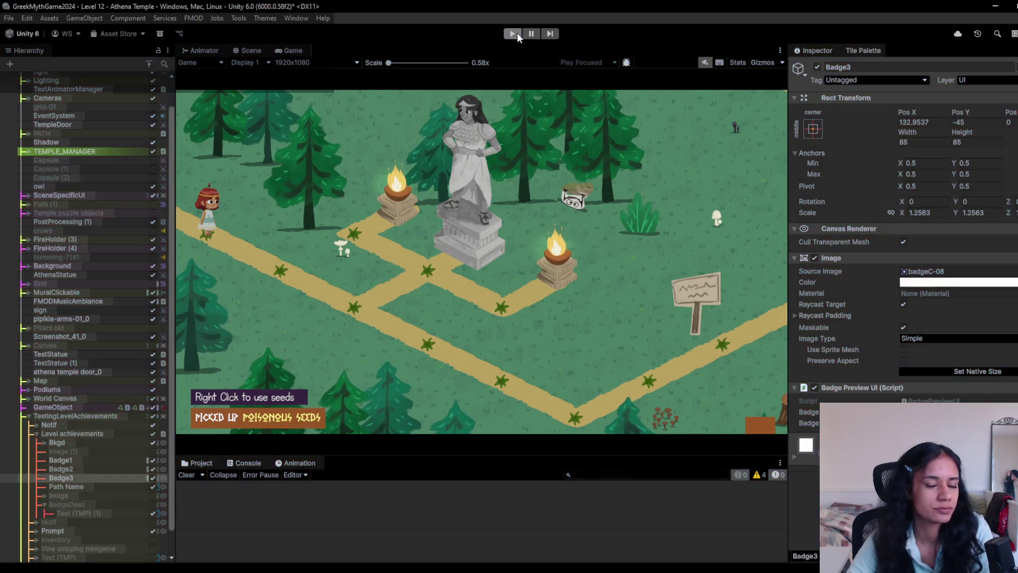
- Change the Path Name label text to 'PATH NUM - PATH NAME' and run a quick playtest
{"action": "scroll", "coordinate": [387, 310], "scroll_direction": "down", "scroll_amount": 2}
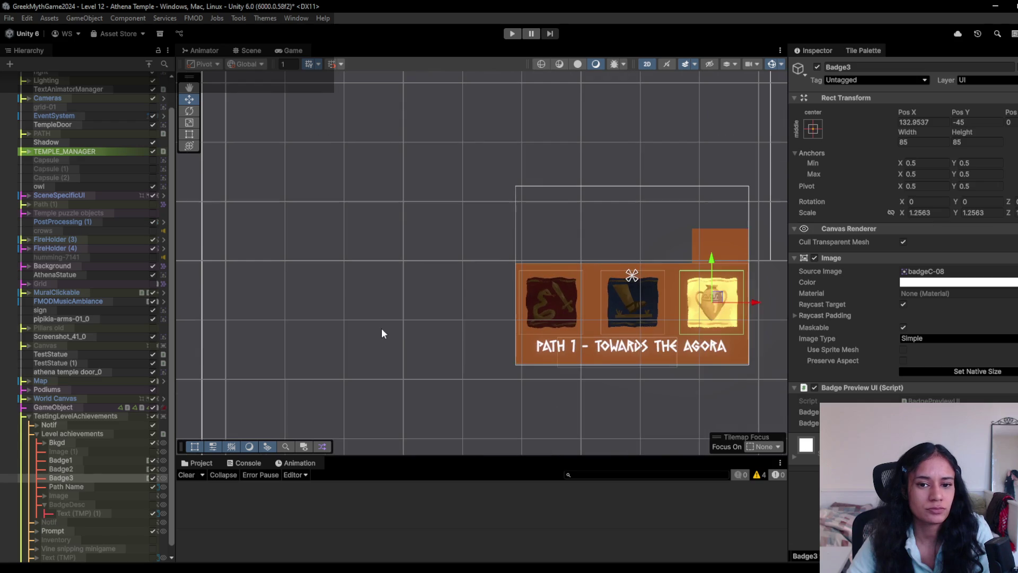
{"action": "double_click", "coordinate": [83, 487]}
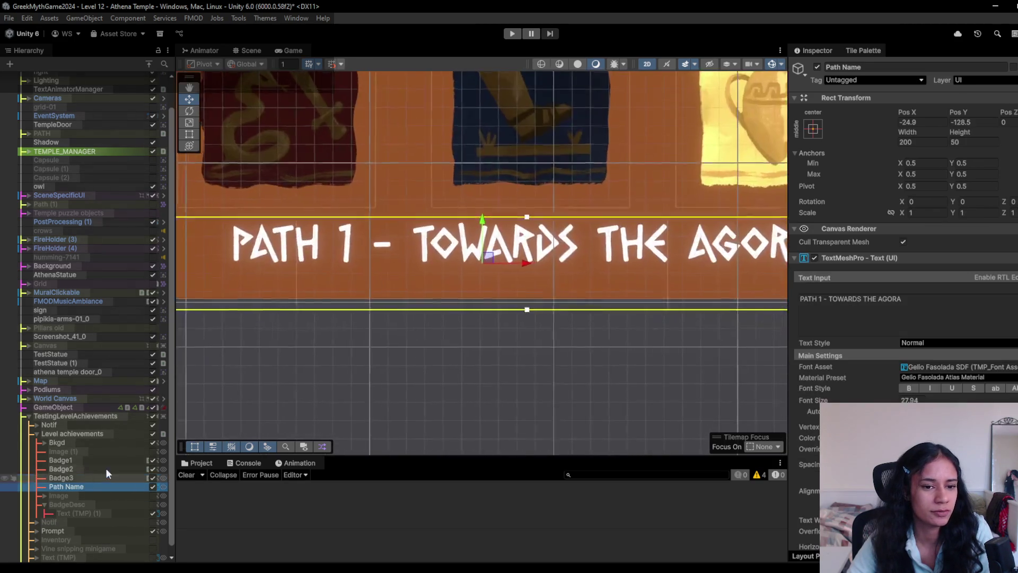
{"action": "scroll", "coordinate": [271, 369], "scroll_direction": "down", "scroll_amount": 5}
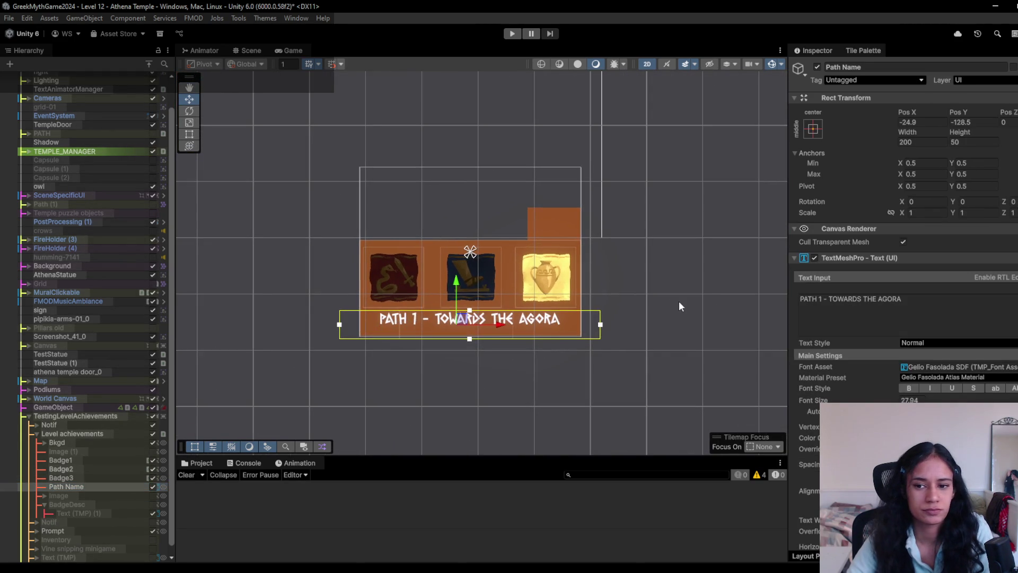
{"action": "left_click", "coordinate": [898, 295]}
{"action": "type", "text": "PAT"}
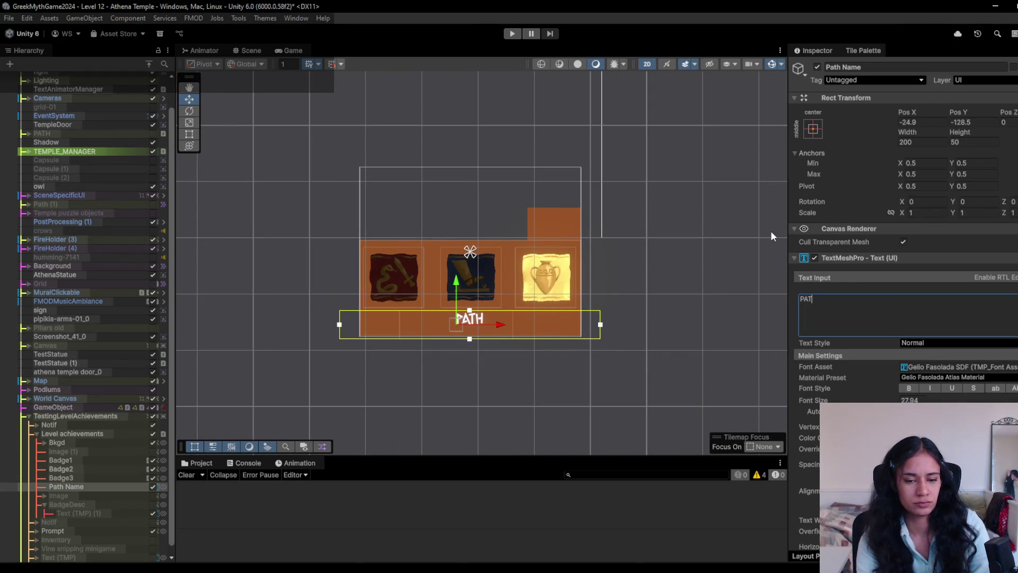
{"action": "type", "text": "H NUM"}
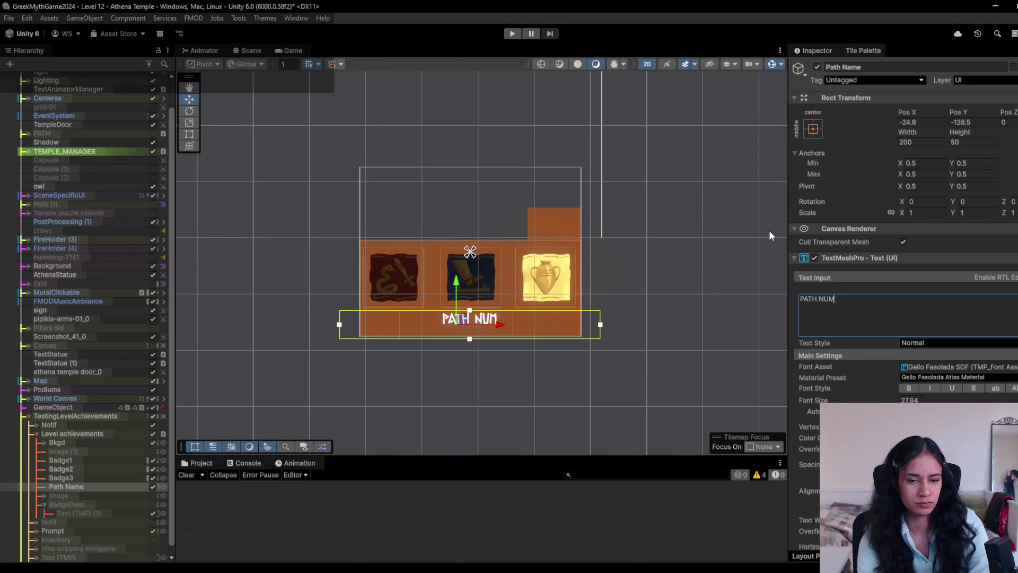
{"action": "type", "text": " - PATH NAME"}
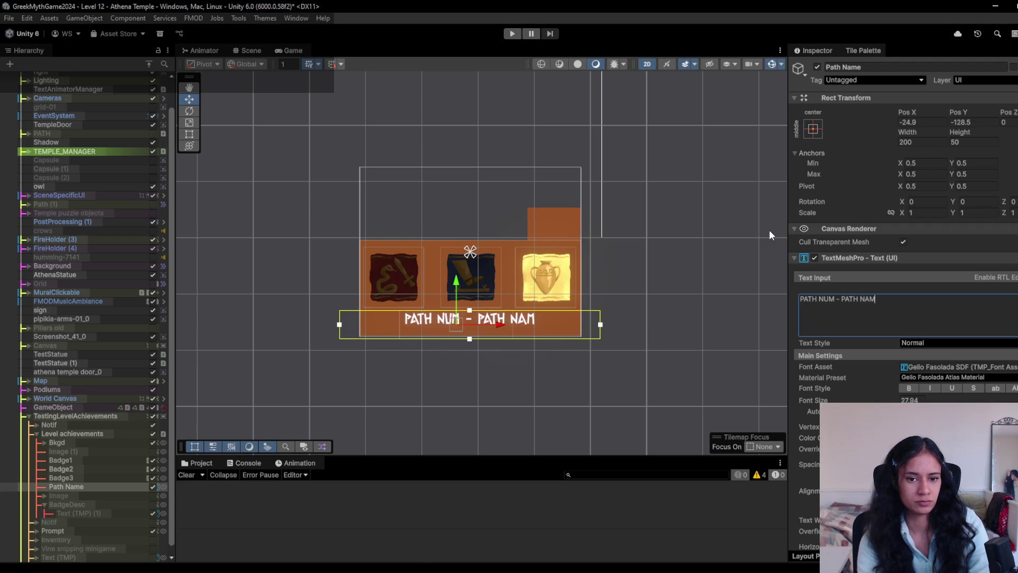
{"action": "left_click", "coordinate": [512, 34]}
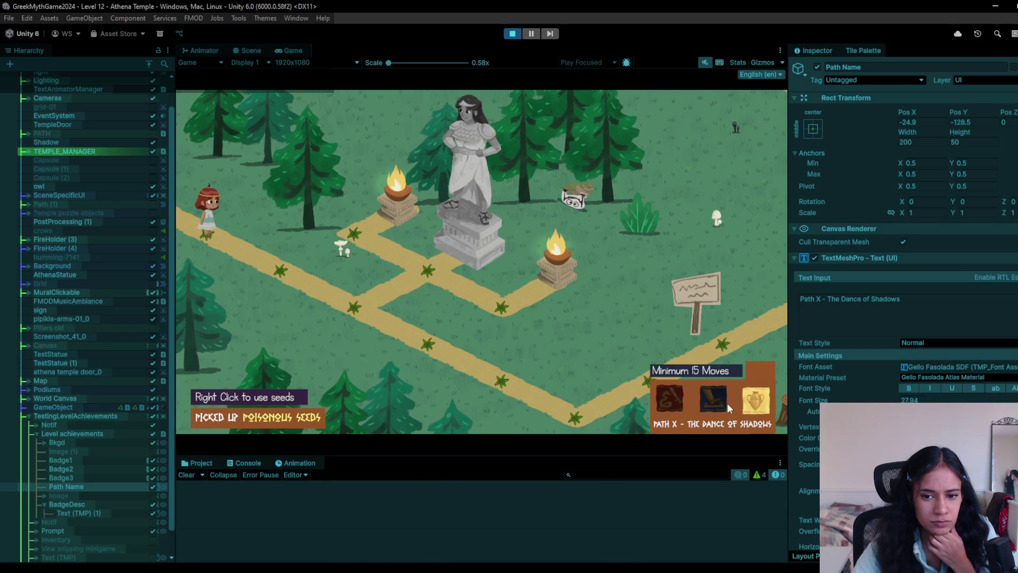
{"action": "left_click", "coordinate": [512, 35]}
- In GameInformation.cs, select level 12's name 'The Dance of Shadows' in the levelNames list
{"action": "key", "text": "alt+Tab"}
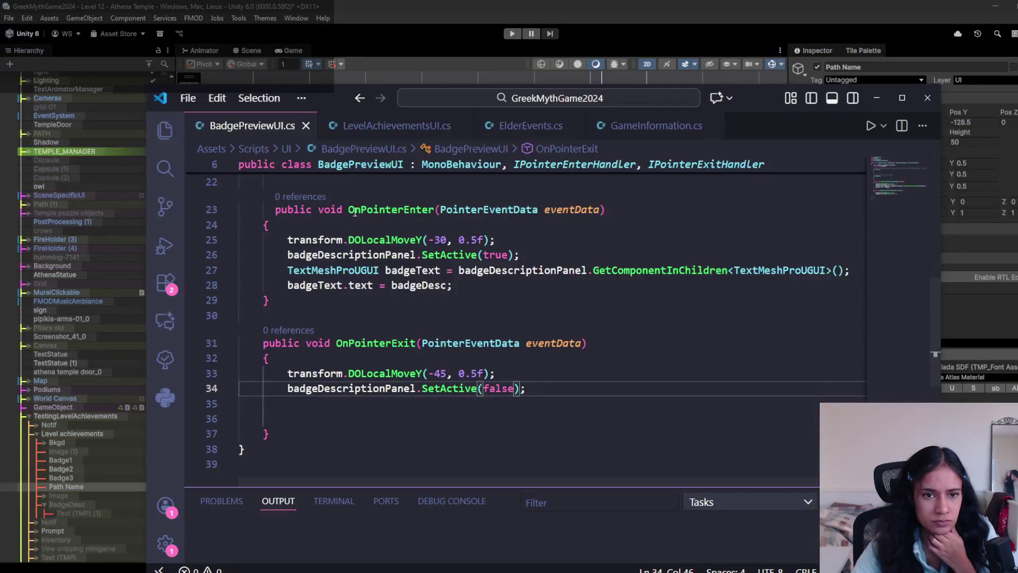
{"action": "left_click", "coordinate": [657, 126]}
{"action": "scroll", "coordinate": [511, 358], "scroll_direction": "down", "scroll_amount": 10}
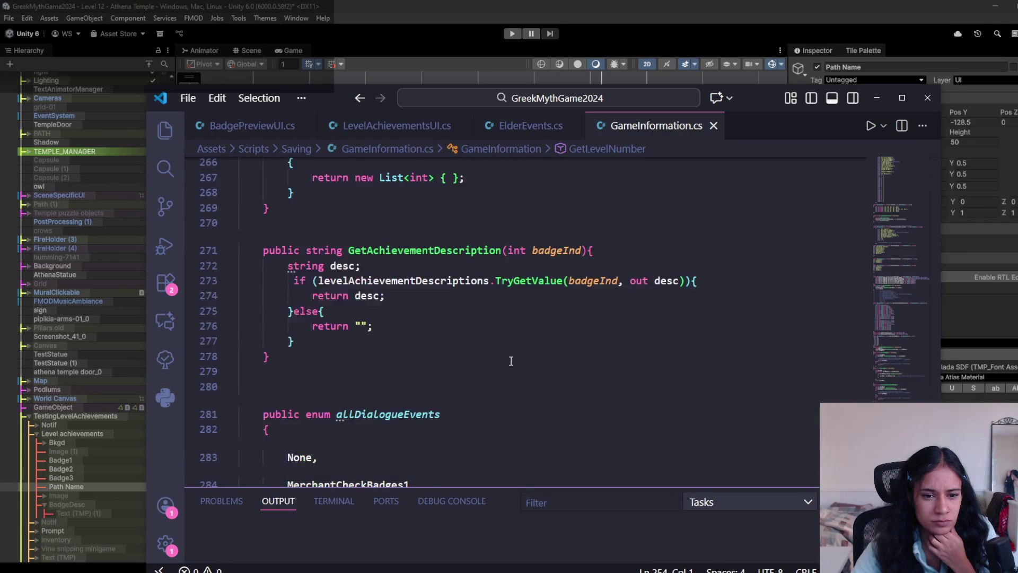
{"action": "scroll", "coordinate": [501, 384], "scroll_direction": "up", "scroll_amount": 20}
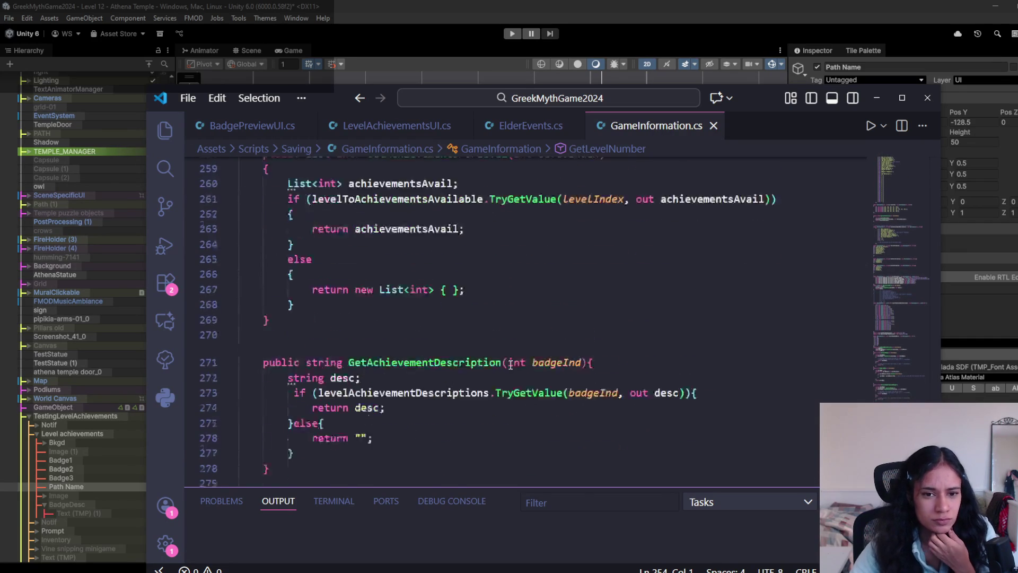
{"action": "scroll", "coordinate": [493, 378], "scroll_direction": "down", "scroll_amount": 20}
{"action": "scroll", "coordinate": [494, 378], "scroll_direction": "up", "scroll_amount": 11}
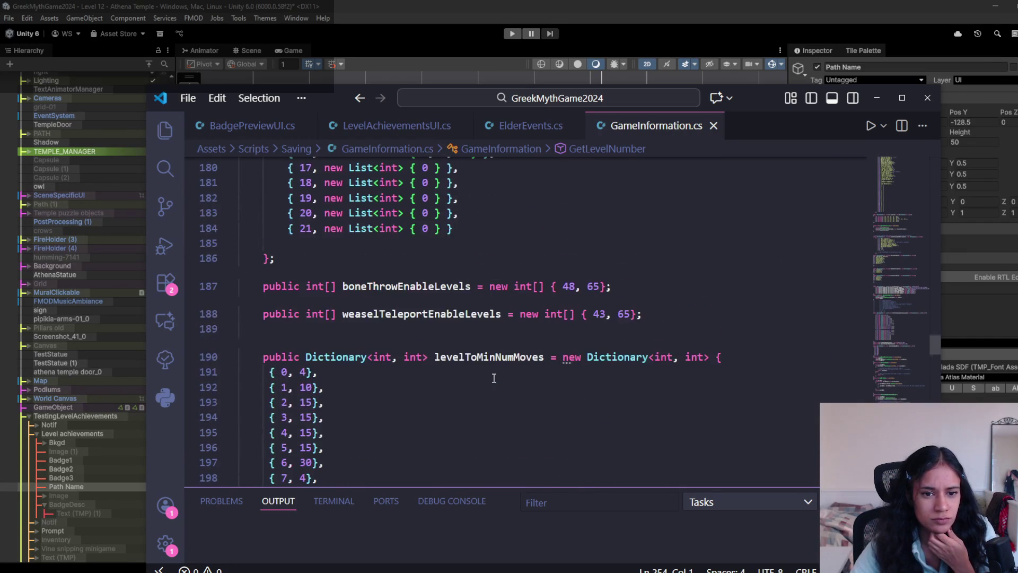
{"action": "scroll", "coordinate": [493, 379], "scroll_direction": "up", "scroll_amount": 3}
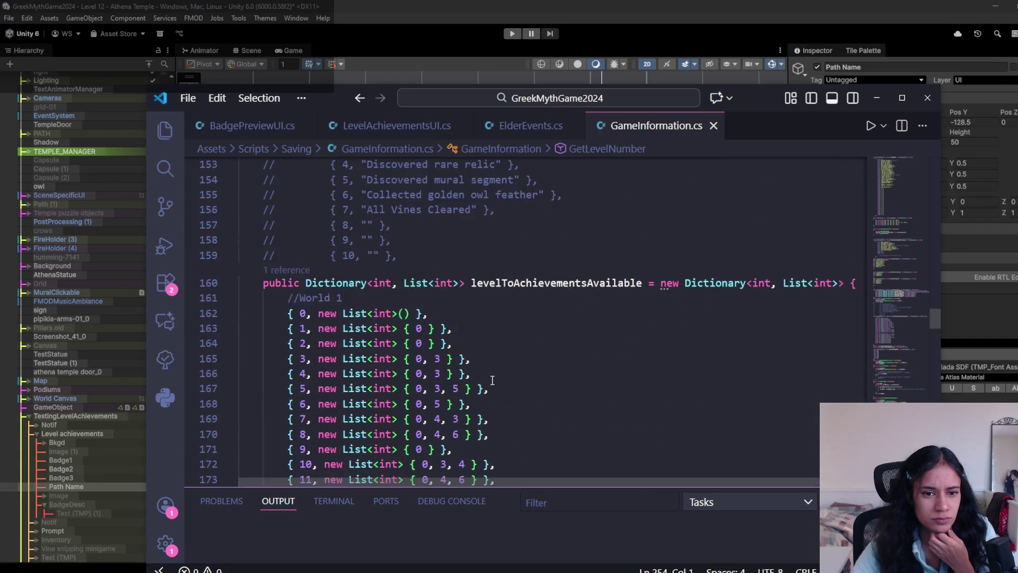
{"action": "scroll", "coordinate": [481, 378], "scroll_direction": "up", "scroll_amount": 20}
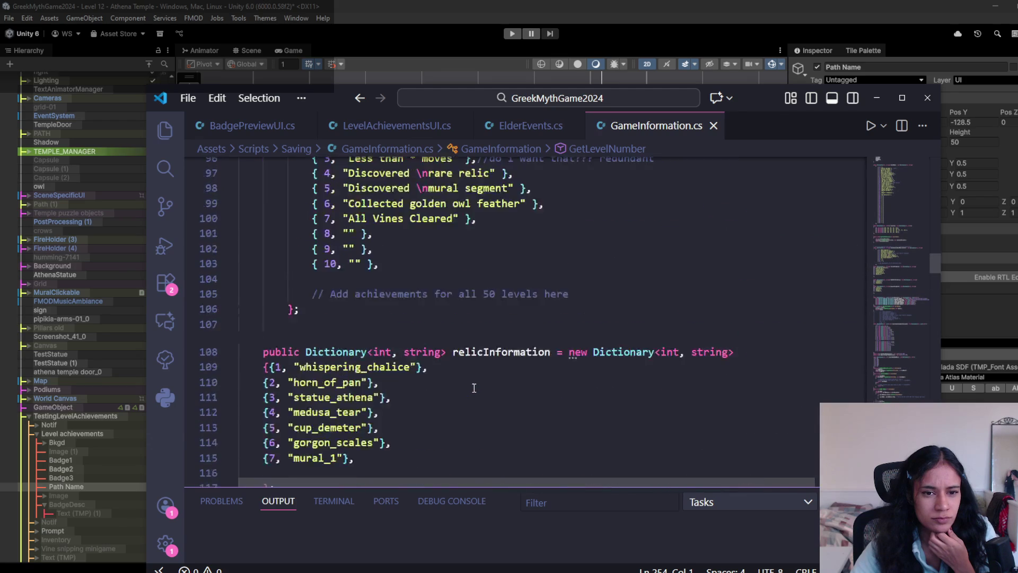
{"action": "scroll", "coordinate": [474, 388], "scroll_direction": "up", "scroll_amount": 20}
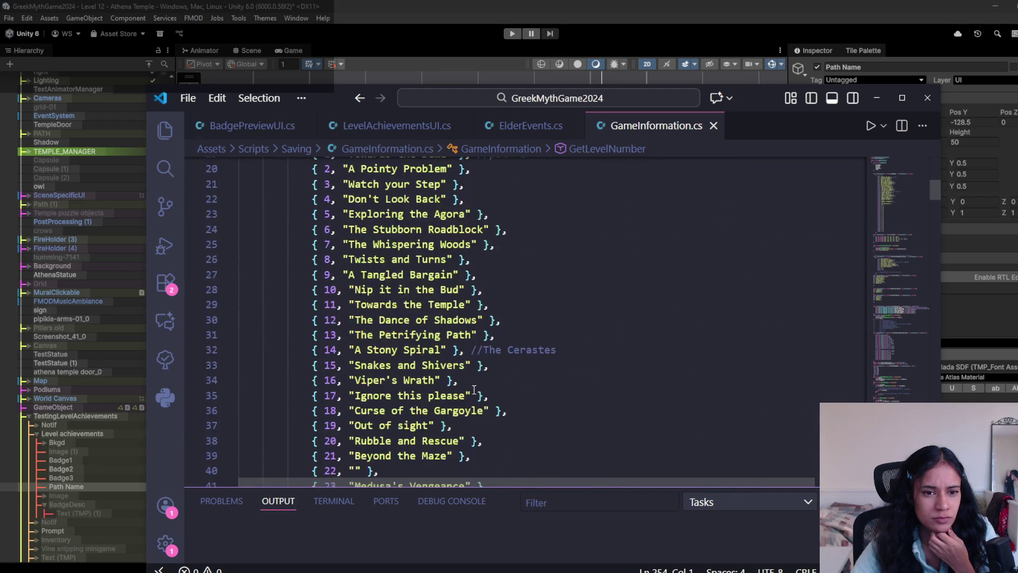
{"action": "scroll", "coordinate": [381, 349], "scroll_direction": "down", "scroll_amount": 2}
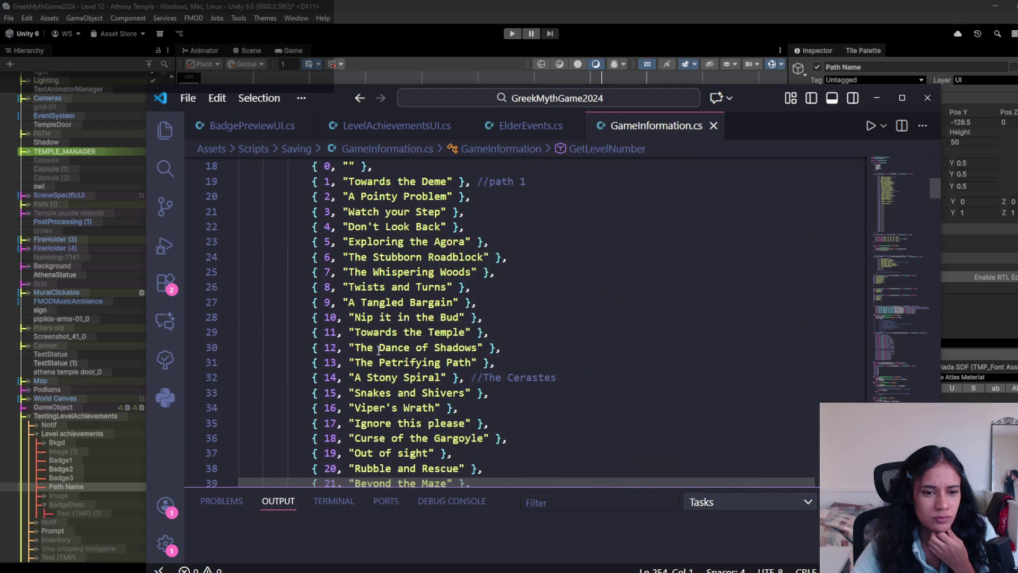
{"action": "left_click_drag", "start_coordinate": [361, 348], "coordinate": [482, 353]}
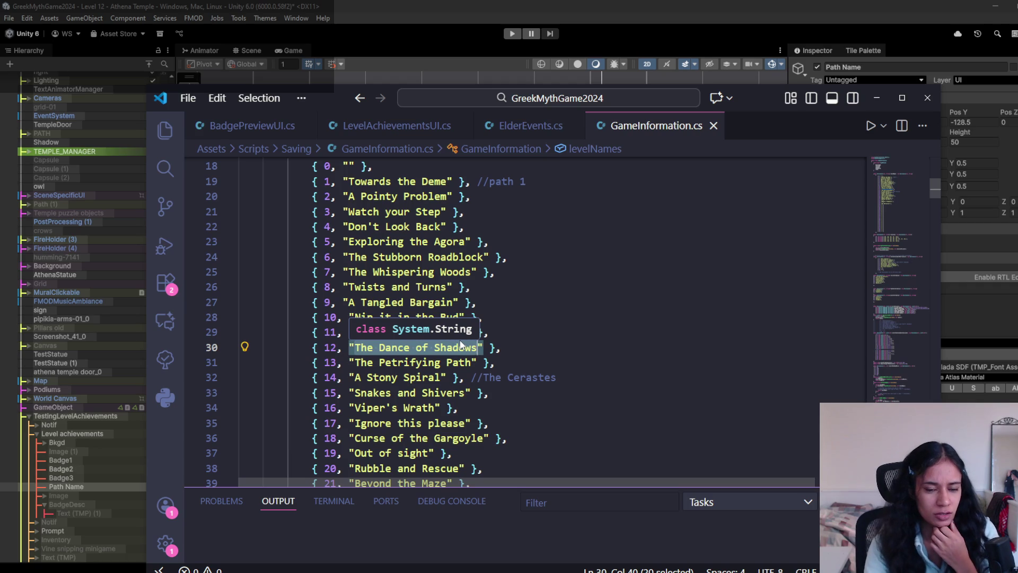
- Replace the line 30 level name with 'Podium Mayhem', save GameInformation.cs and go back to Unity
{"action": "key", "text": "BackSpace"}
{"action": "type", "text": "Podium"}
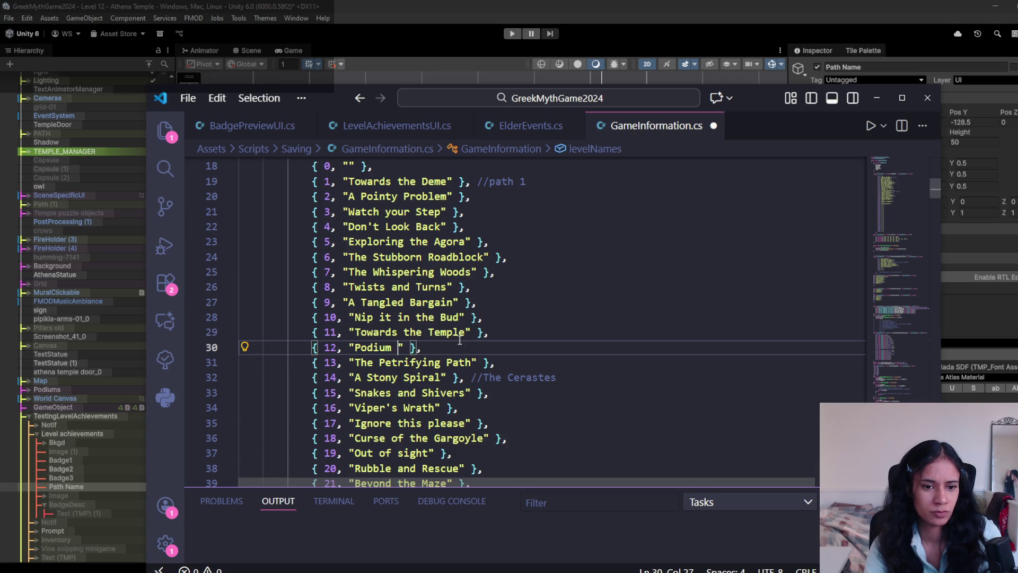
{"action": "key", "text": "BackSpace"}
{"action": "key", "text": "BackSpace"}
{"action": "key", "text": "BackSpace"}
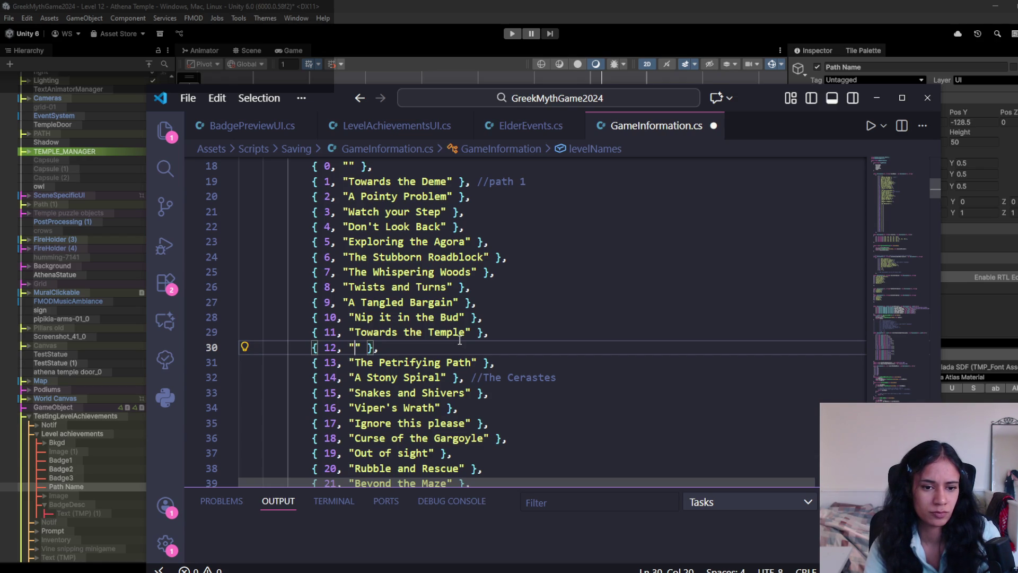
{"action": "type", "text": "Po"}
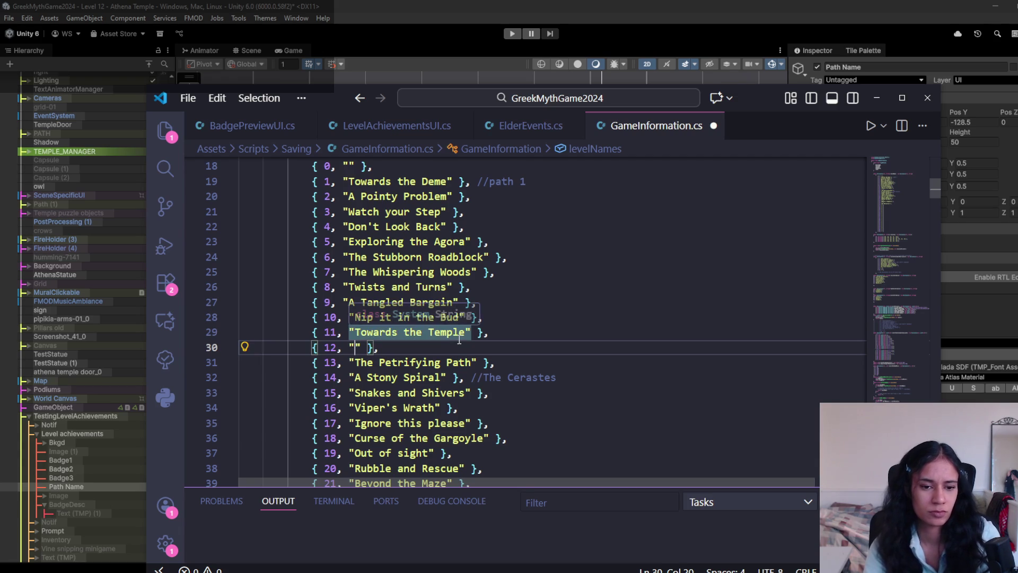
{"action": "type", "text": "diu"}
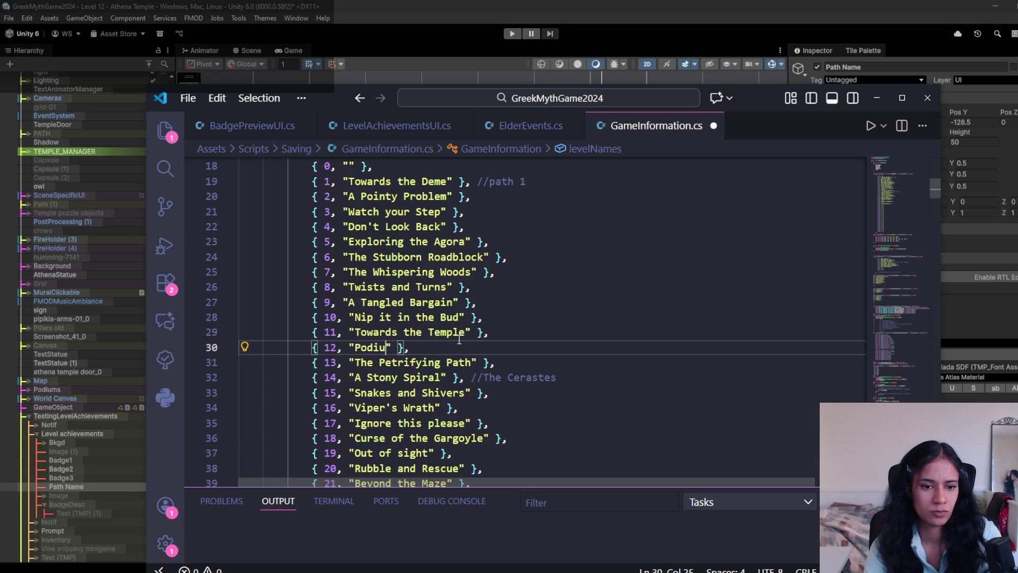
{"action": "type", "text": "m "}
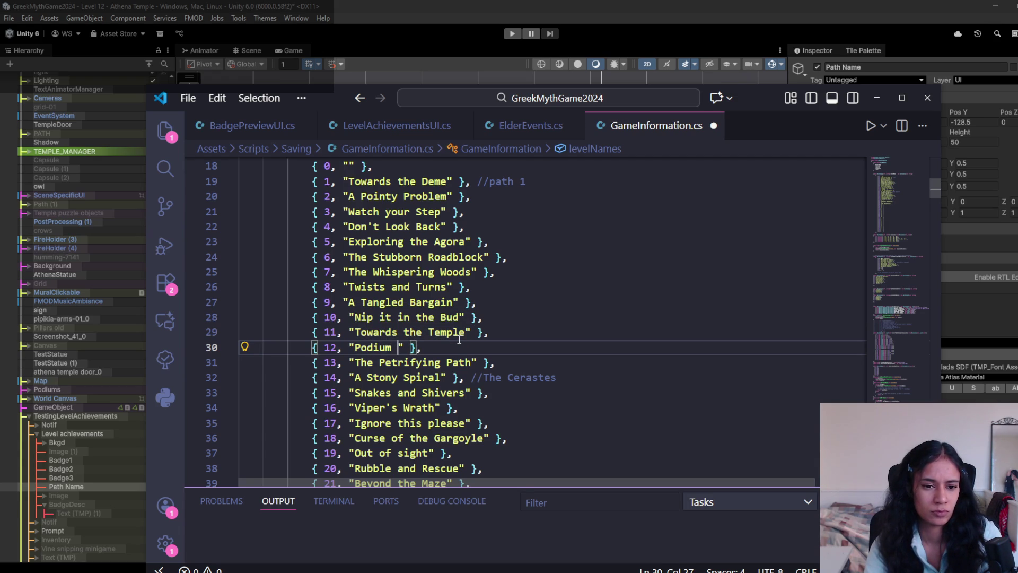
{"action": "type", "text": "Mi"}
{"action": "key", "text": "BackSpace"}
{"action": "type", "text": "ayhem"}
{"action": "key", "text": "ctrl+s"}
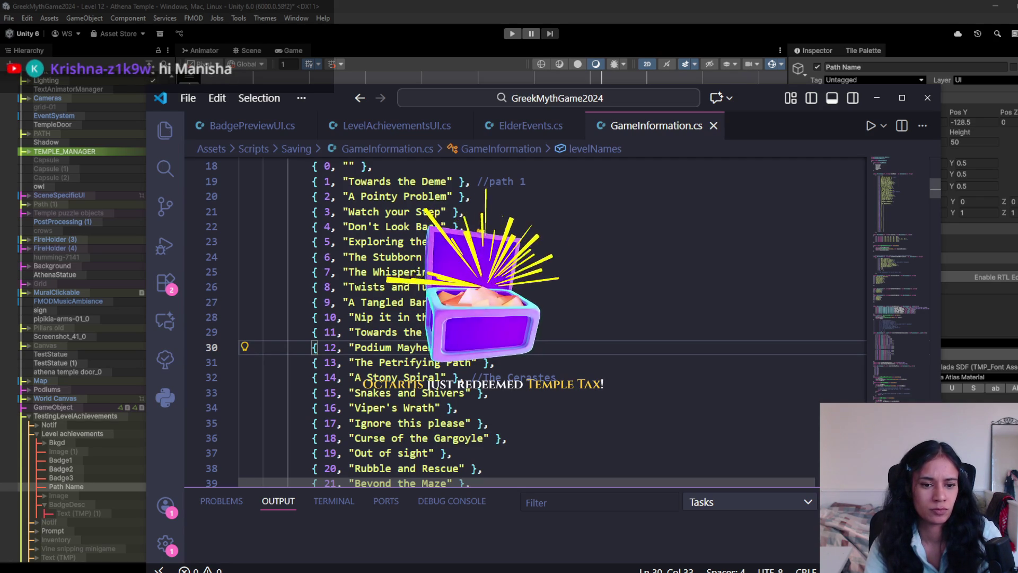
{"action": "key", "text": "alt+Tab"}
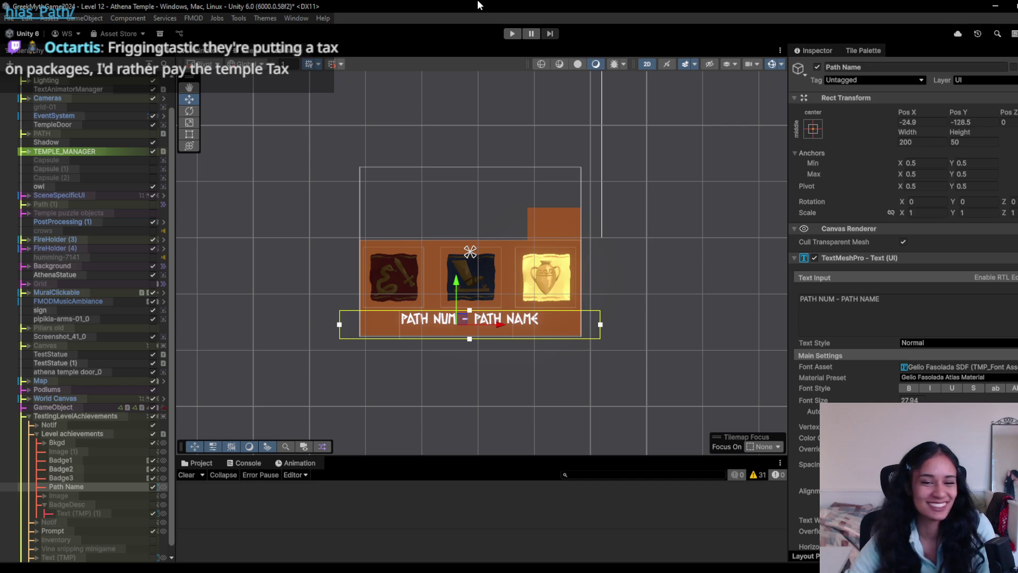
{"action": "left_click", "coordinate": [513, 33]}
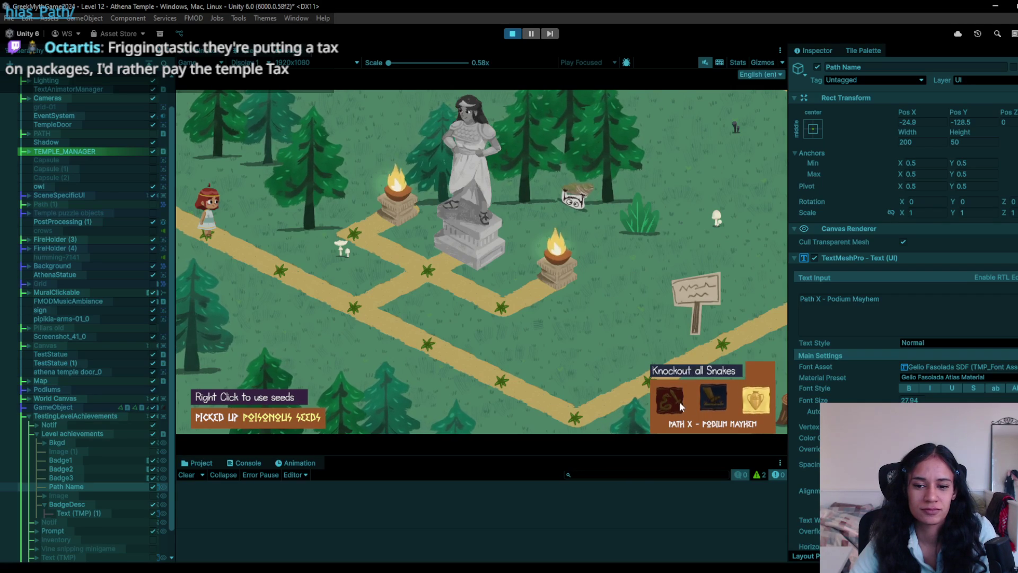
{"action": "key", "text": "ctrl+p"}
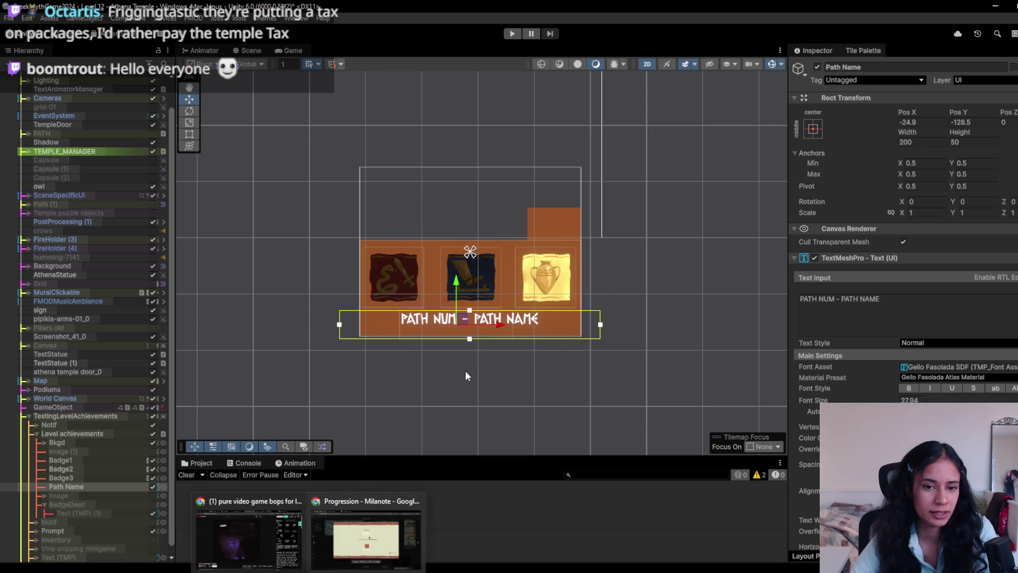
- Find the 'eye' frames in the assets and add the first frame as a child of HoverTab
{"action": "left_click", "coordinate": [195, 461]}
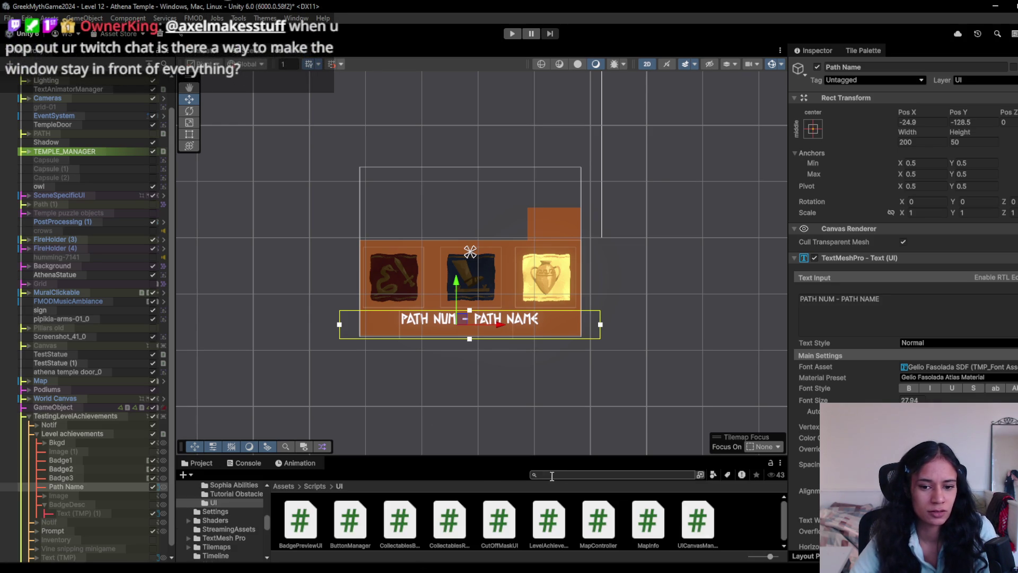
{"action": "type", "text": "eye"}
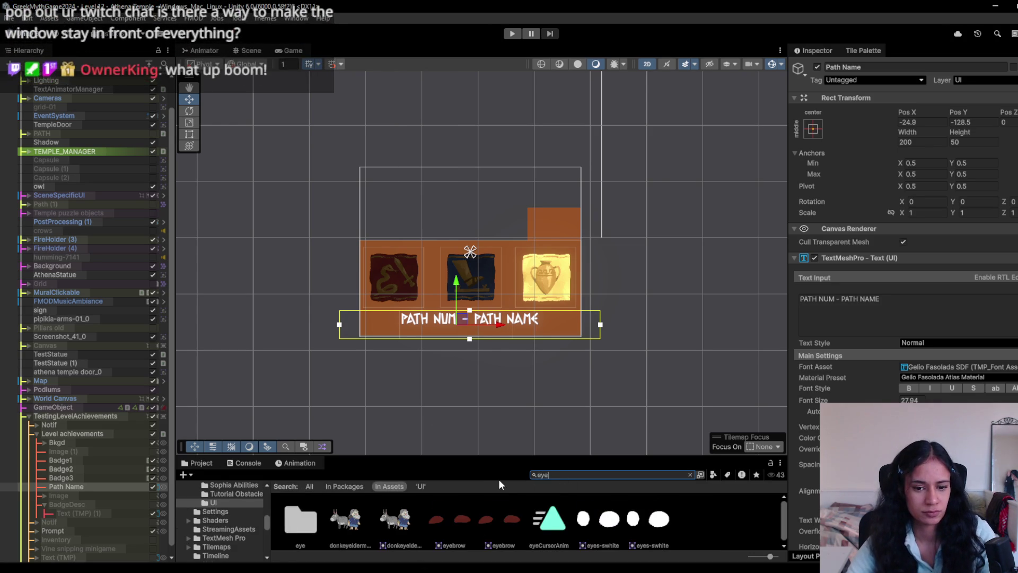
{"action": "double_click", "coordinate": [309, 527]}
{"action": "scroll", "coordinate": [557, 282], "scroll_direction": "down", "scroll_amount": 1}
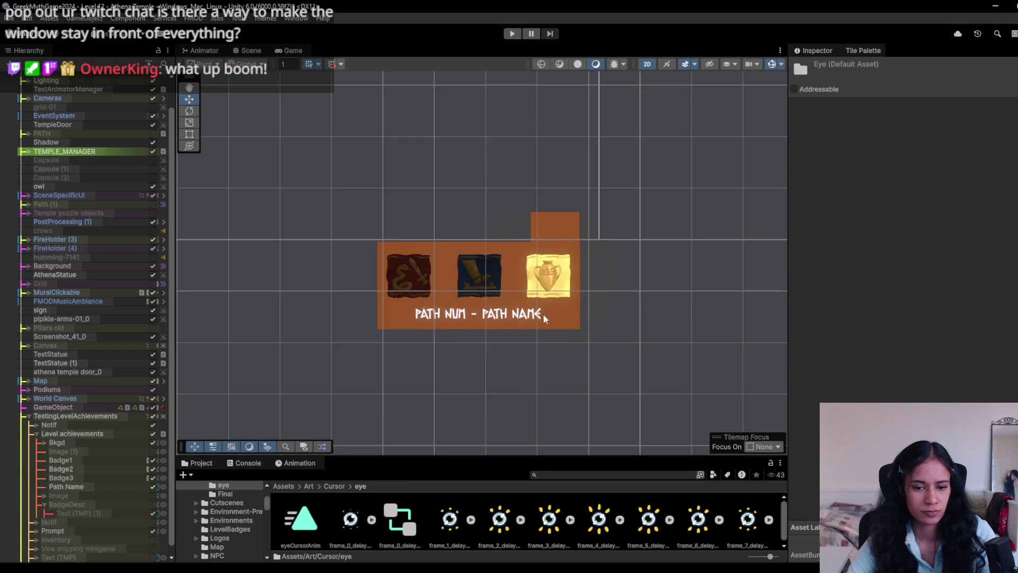
{"action": "scroll", "coordinate": [530, 450], "scroll_direction": "up", "scroll_amount": 1}
{"action": "left_click", "coordinate": [568, 205]}
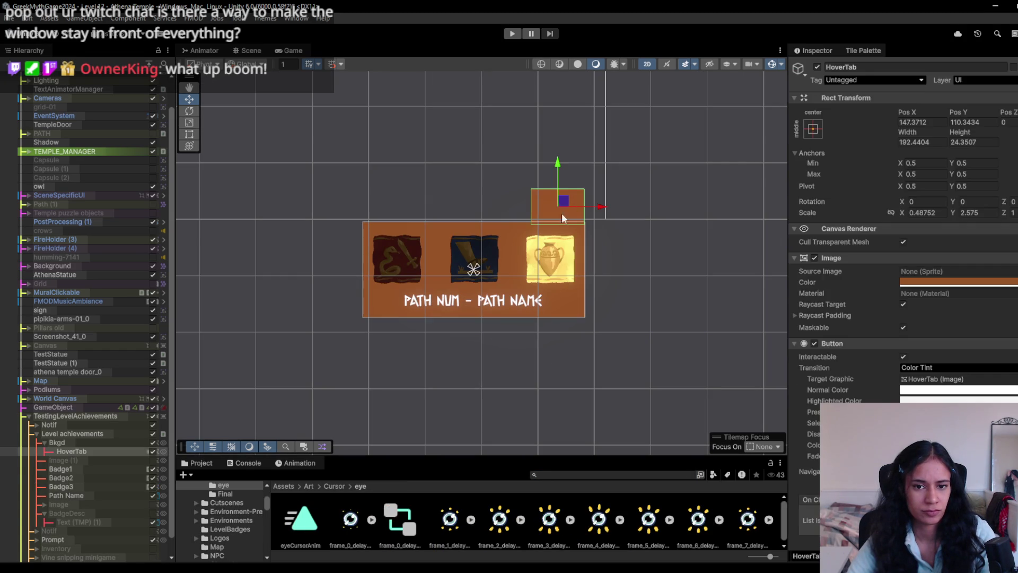
{"action": "left_click_drag", "start_coordinate": [455, 492], "coordinate": [561, 204]}
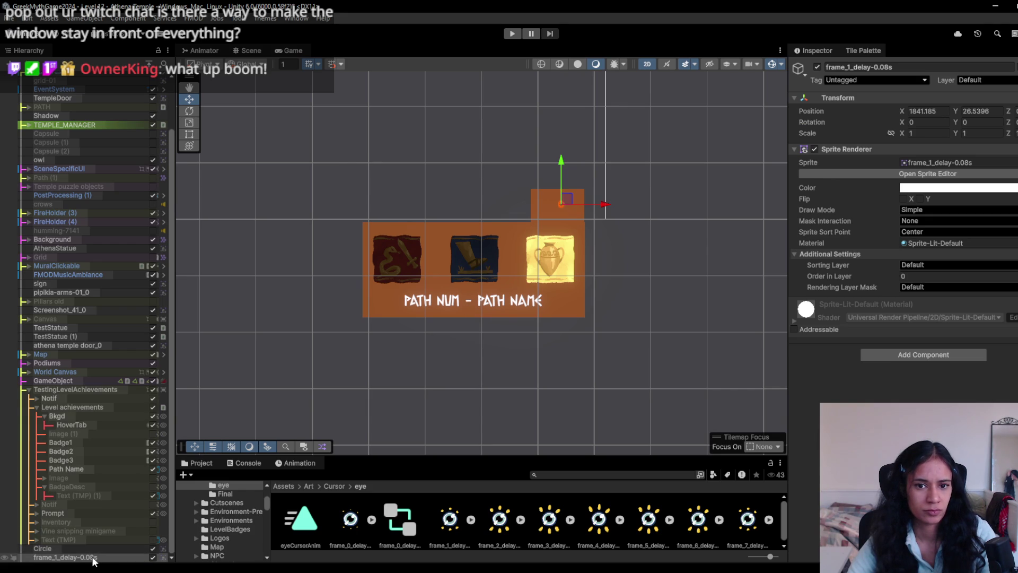
{"action": "left_click_drag", "start_coordinate": [93, 561], "coordinate": [88, 423]}
- Scale up the eye sprite with draw order 24, then delete the frame_1_delay-0.08s object
{"action": "key", "text": "r"}
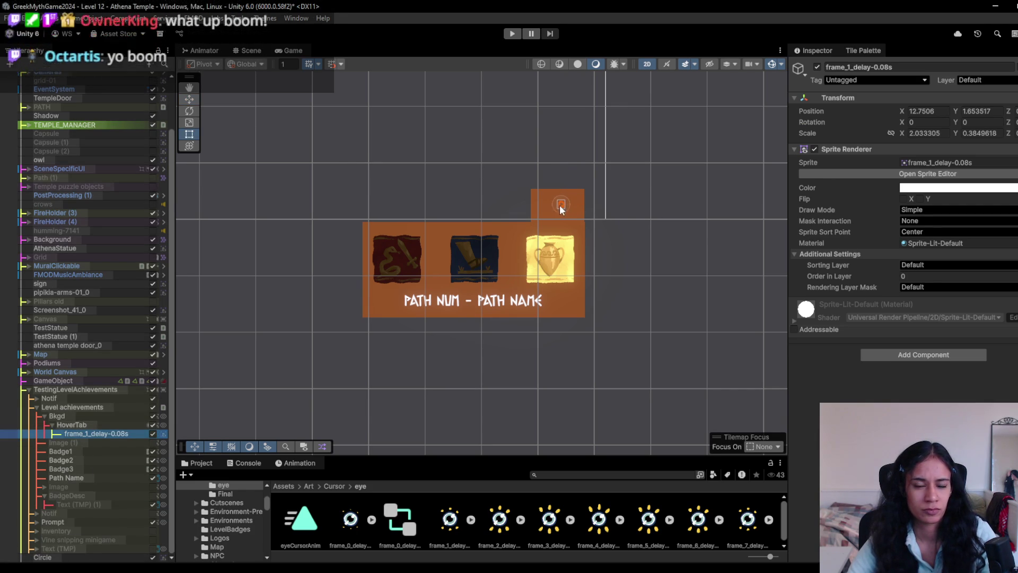
{"action": "mouse_move", "coordinate": [562, 205]}
{"action": "left_mouse_down"}
{"action": "mouse_move", "coordinate": [833, 43]}
{"action": "mouse_move", "coordinate": [720, 97]}
{"action": "left_mouse_up"}
{"action": "left_click_drag", "start_coordinate": [862, 268], "coordinate": [874, 275]}
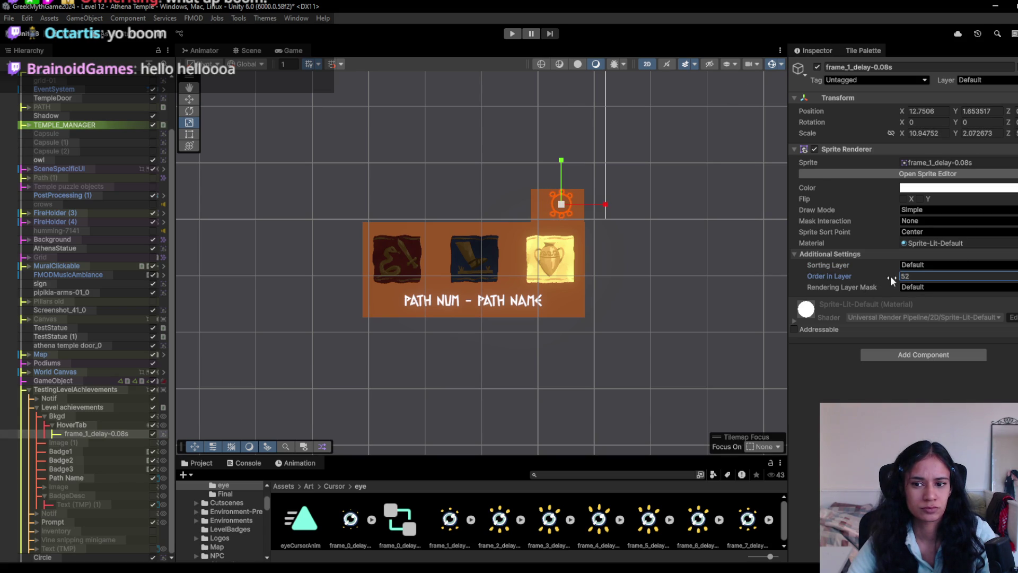
{"action": "left_click", "coordinate": [99, 435]}
{"action": "key", "text": "Delete"}
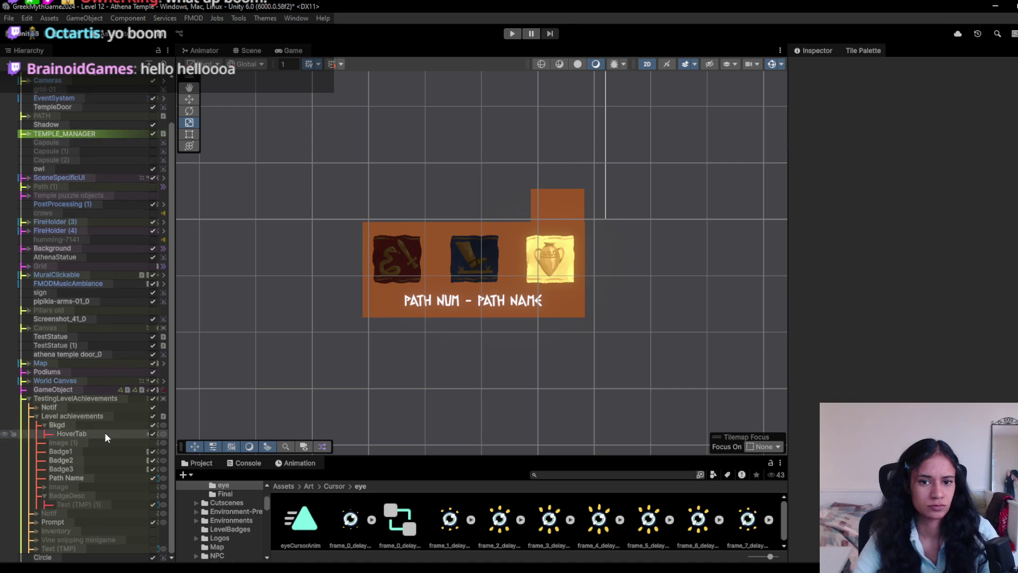
{"action": "key", "text": "ctrl+d"}
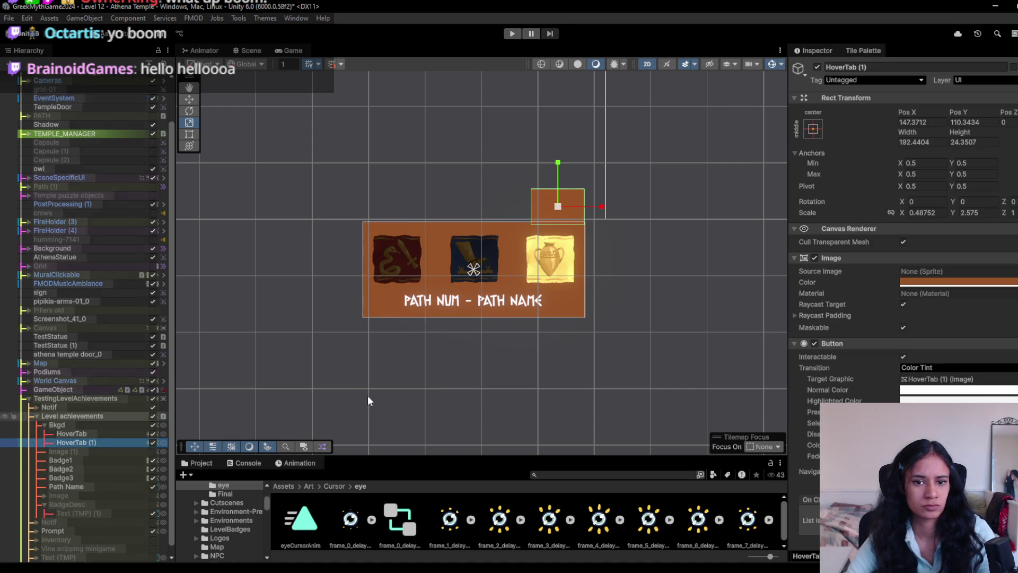
{"action": "left_click", "coordinate": [954, 283]}
{"action": "left_click", "coordinate": [965, 318]}
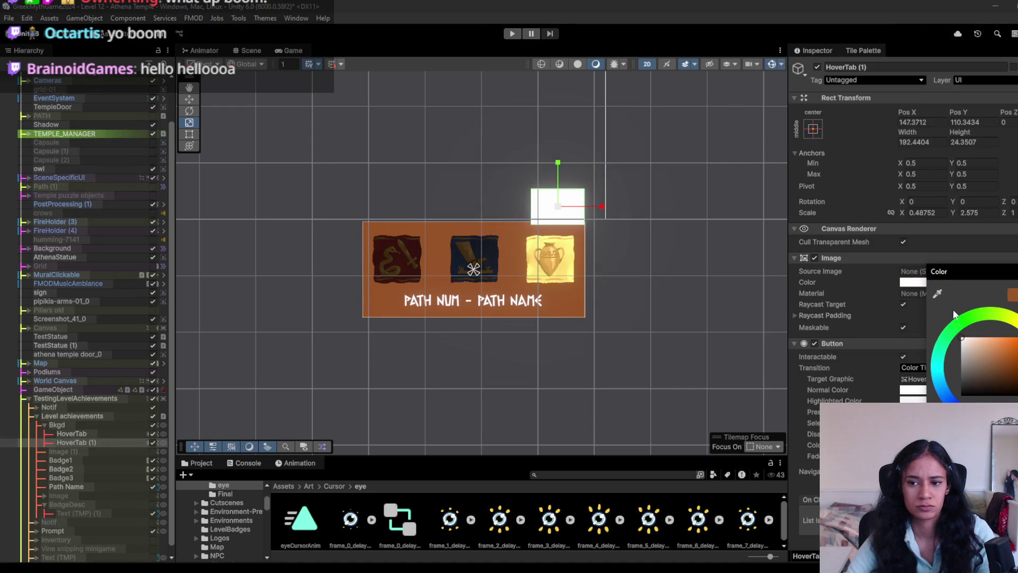
{"action": "left_click", "coordinate": [975, 295]}
{"action": "left_click_drag", "start_coordinate": [449, 520], "coordinate": [939, 273]}
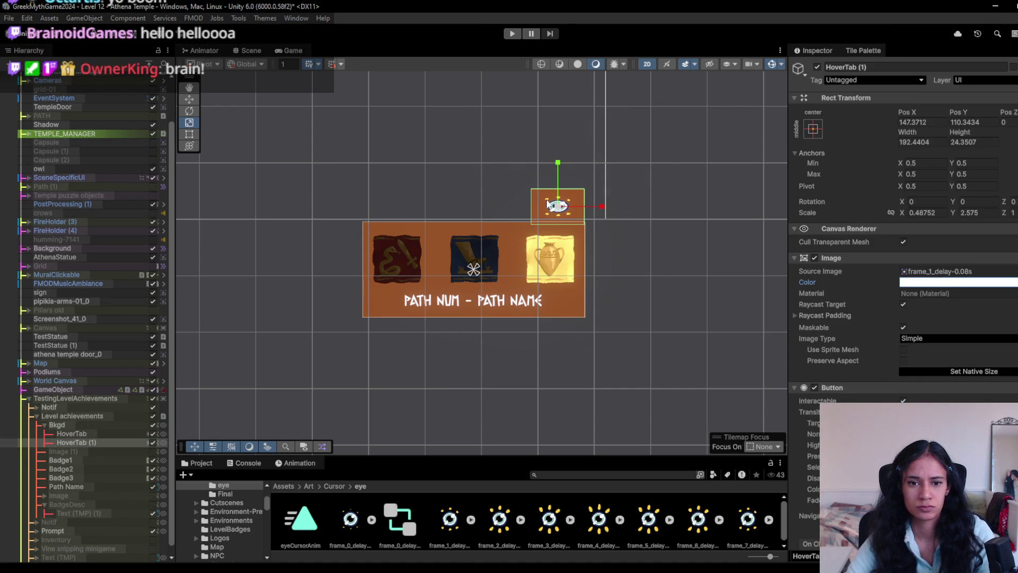
{"action": "left_click", "coordinate": [973, 371]}
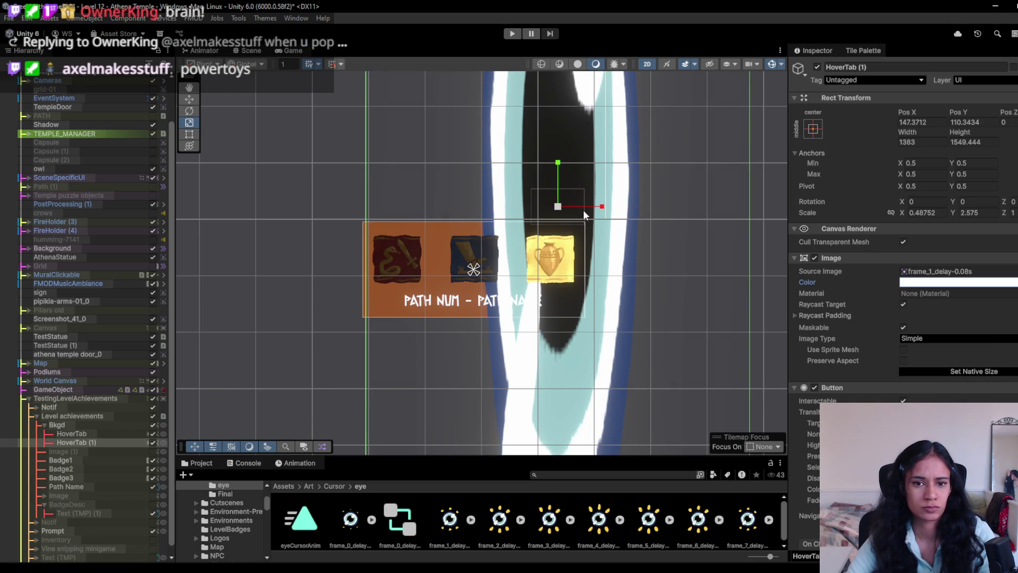
{"action": "scroll", "coordinate": [600, 238], "scroll_direction": "down", "scroll_amount": 1}
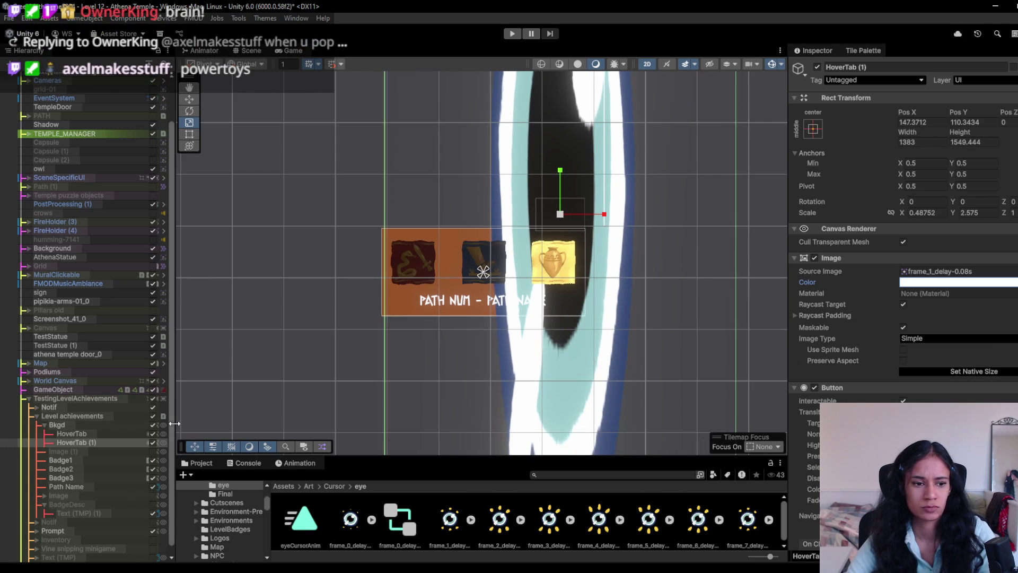
{"action": "left_click_drag", "start_coordinate": [97, 438], "coordinate": [92, 421]}
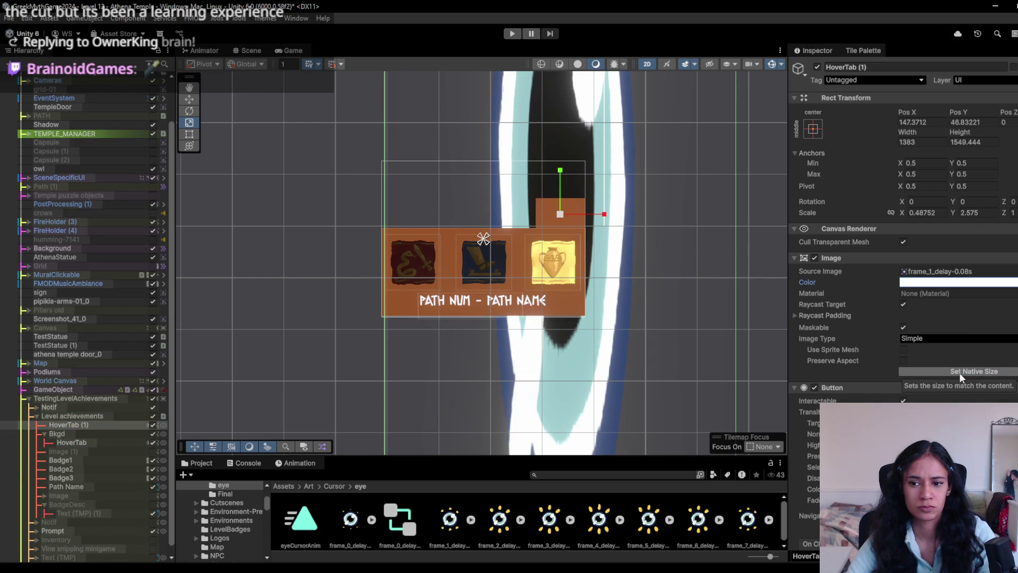
{"action": "mouse_move", "coordinate": [47, 425]}
{"action": "left_mouse_down"}
{"action": "mouse_move", "coordinate": [80, 428]}
{"action": "mouse_move", "coordinate": [91, 393]}
{"action": "left_mouse_up"}
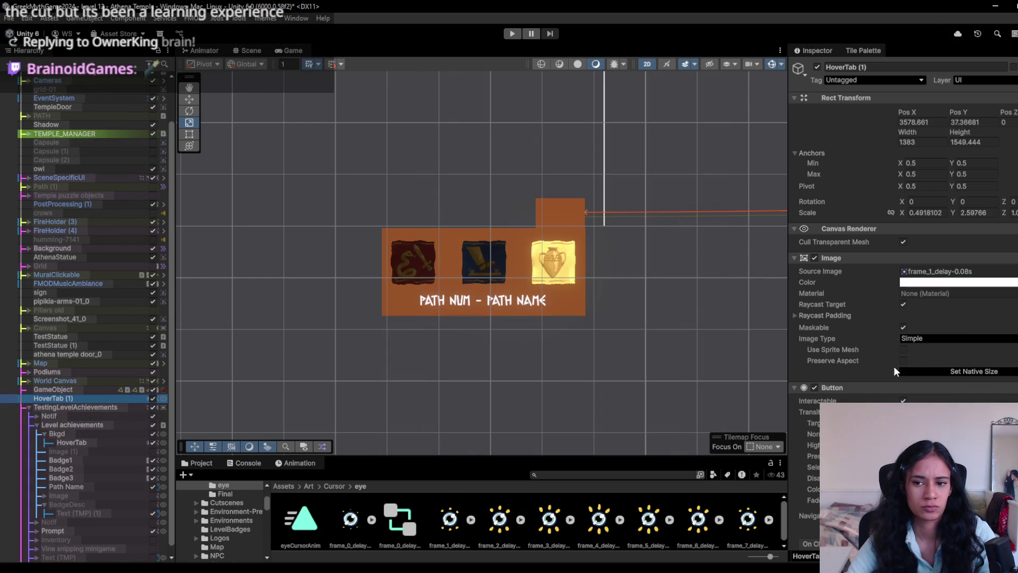
{"action": "left_click_drag", "start_coordinate": [87, 399], "coordinate": [97, 440]}
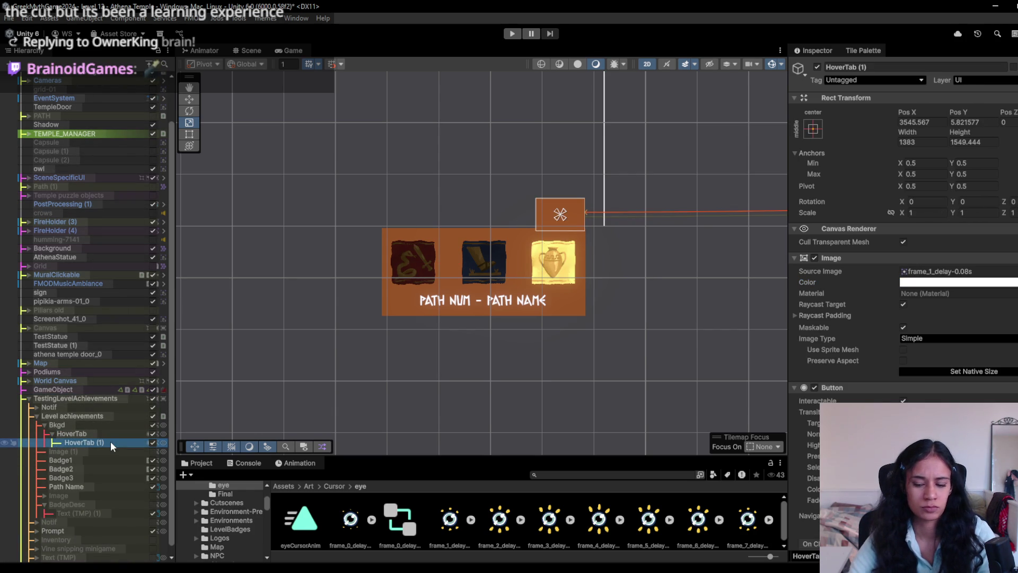
{"action": "key", "text": "Delete"}
{"action": "right_click", "coordinate": [91, 433]}
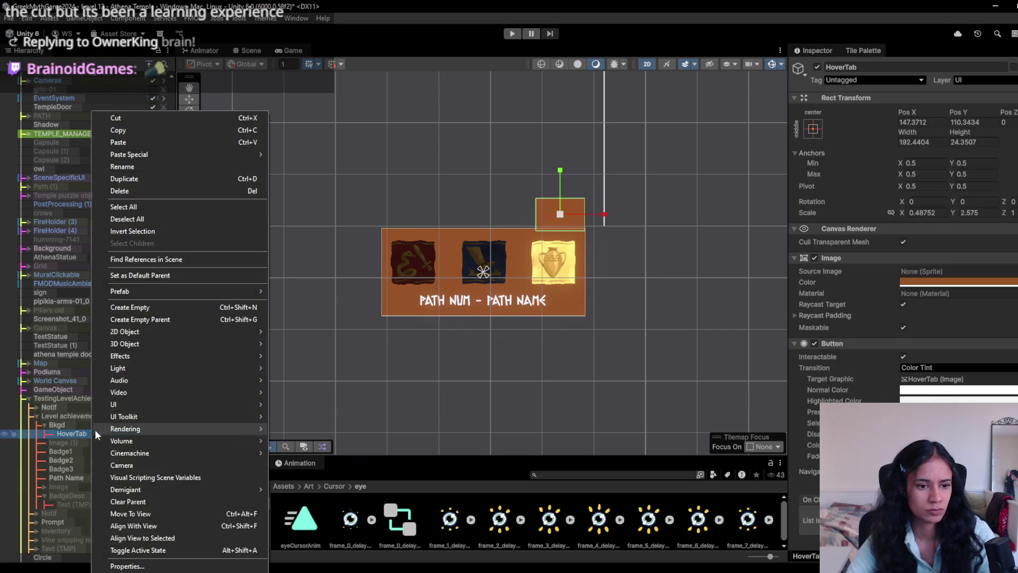
{"action": "mouse_move", "coordinate": [157, 404]}
{"action": "left_click", "coordinate": [299, 405]}
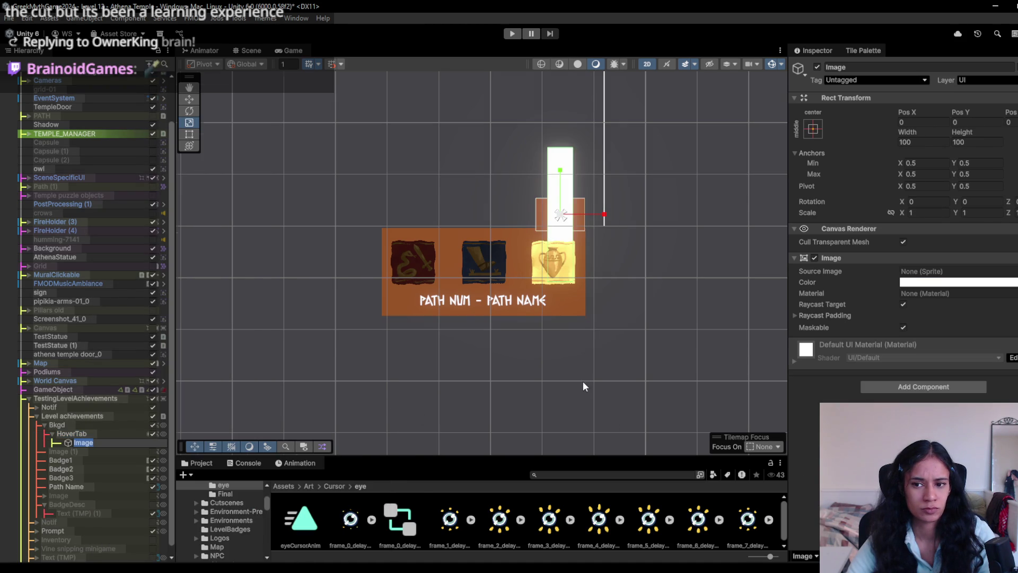
{"action": "scroll", "coordinate": [583, 382], "scroll_direction": "down", "scroll_amount": 6}
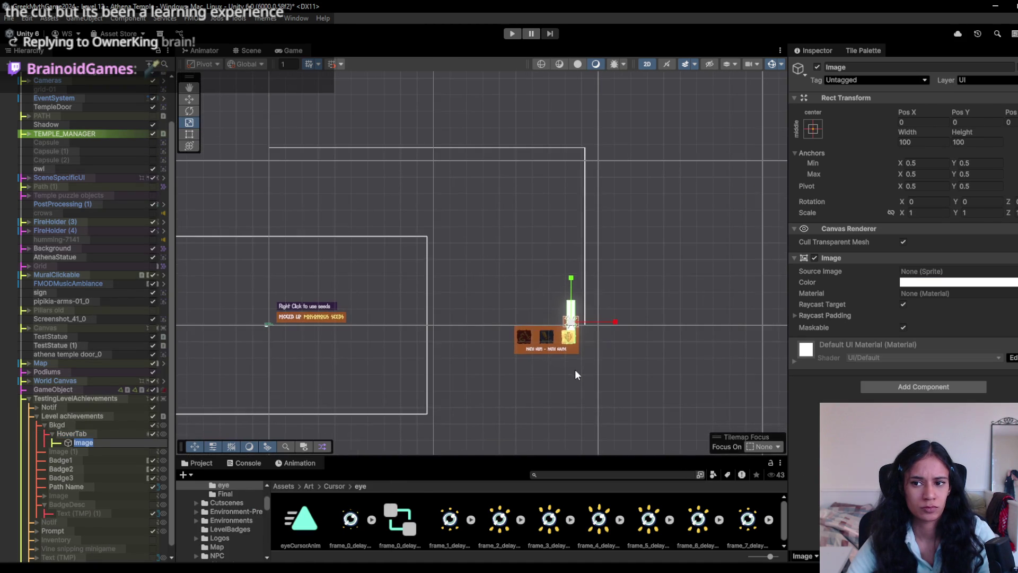
{"action": "scroll", "coordinate": [575, 370], "scroll_direction": "down", "scroll_amount": 1}
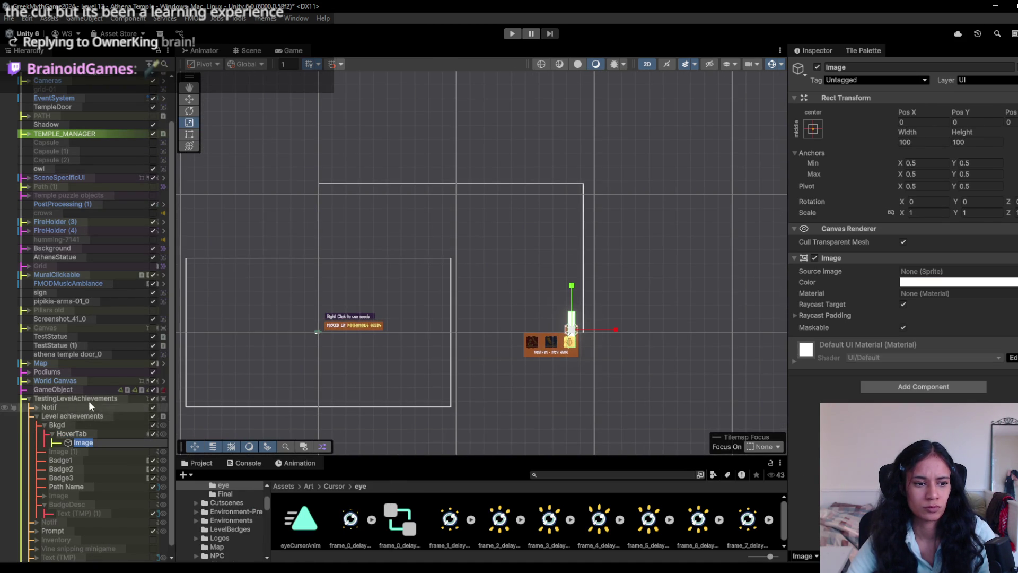
{"action": "left_click", "coordinate": [75, 423]}
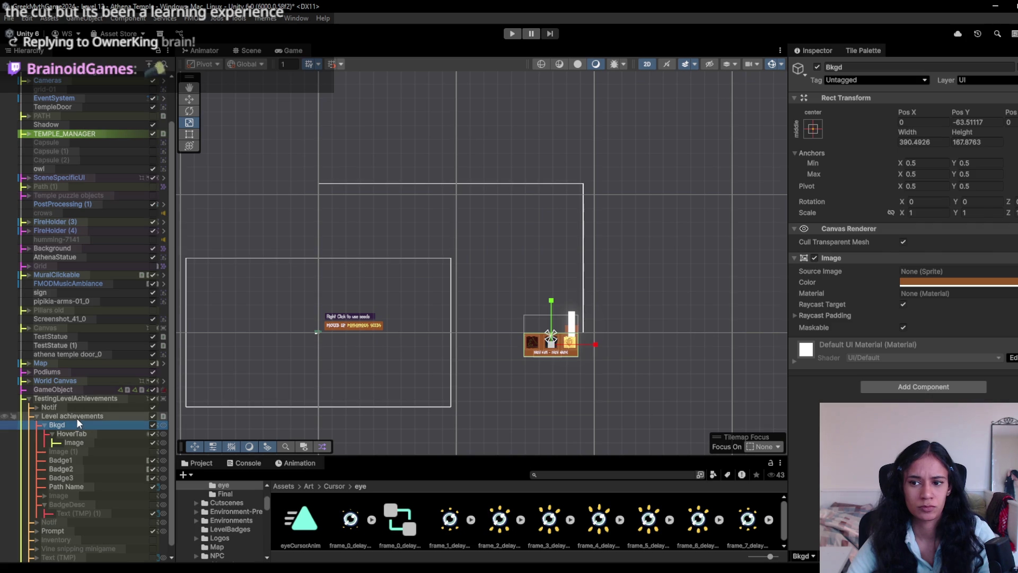
{"action": "left_click", "coordinate": [78, 417]}
{"action": "left_click", "coordinate": [82, 406]}
{"action": "left_click", "coordinate": [82, 400]}
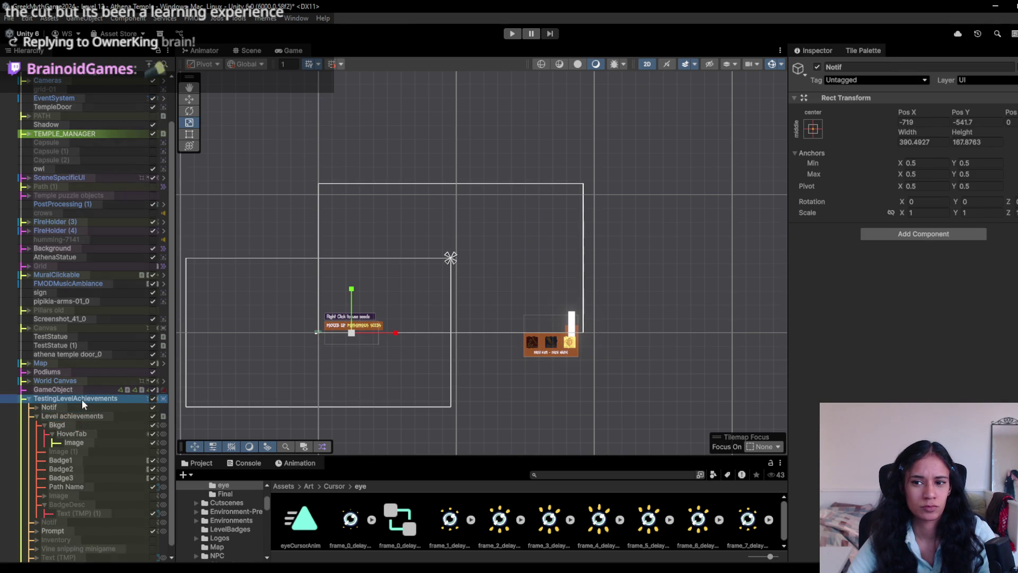
{"action": "left_click", "coordinate": [73, 443]}
{"action": "scroll", "coordinate": [444, 406], "scroll_direction": "down", "scroll_amount": 2}
{"action": "scroll", "coordinate": [479, 396], "scroll_direction": "up", "scroll_amount": 2}
{"action": "scroll", "coordinate": [532, 378], "scroll_direction": "up", "scroll_amount": 5}
{"action": "mouse_move", "coordinate": [539, 380]}
{"action": "left_mouse_down"}
{"action": "mouse_move", "coordinate": [409, 368]}
{"action": "mouse_move", "coordinate": [446, 417]}
{"action": "left_mouse_up"}
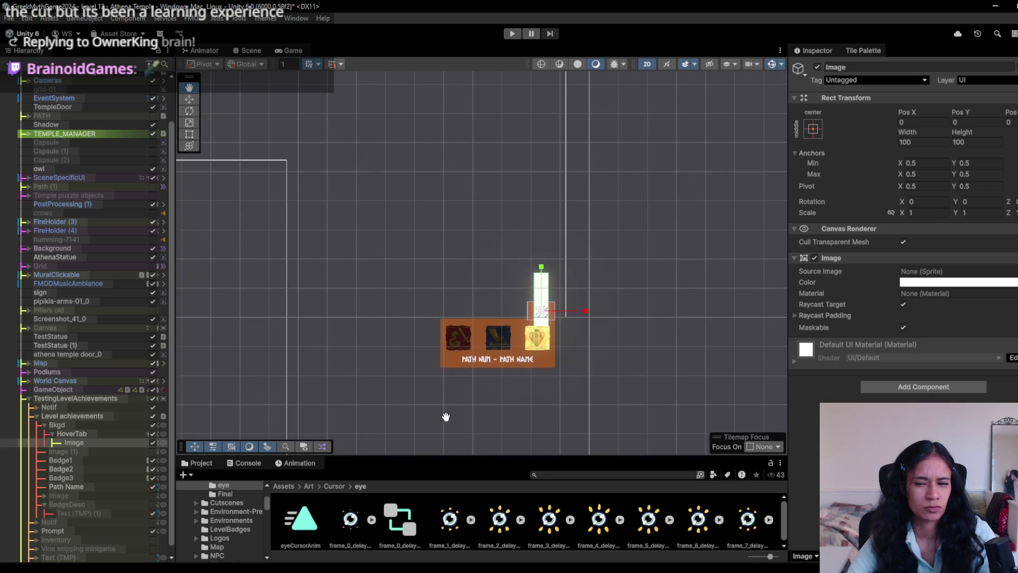
{"action": "left_click", "coordinate": [75, 451]}
{"action": "left_click", "coordinate": [80, 443]}
{"action": "key", "text": "Delete"}
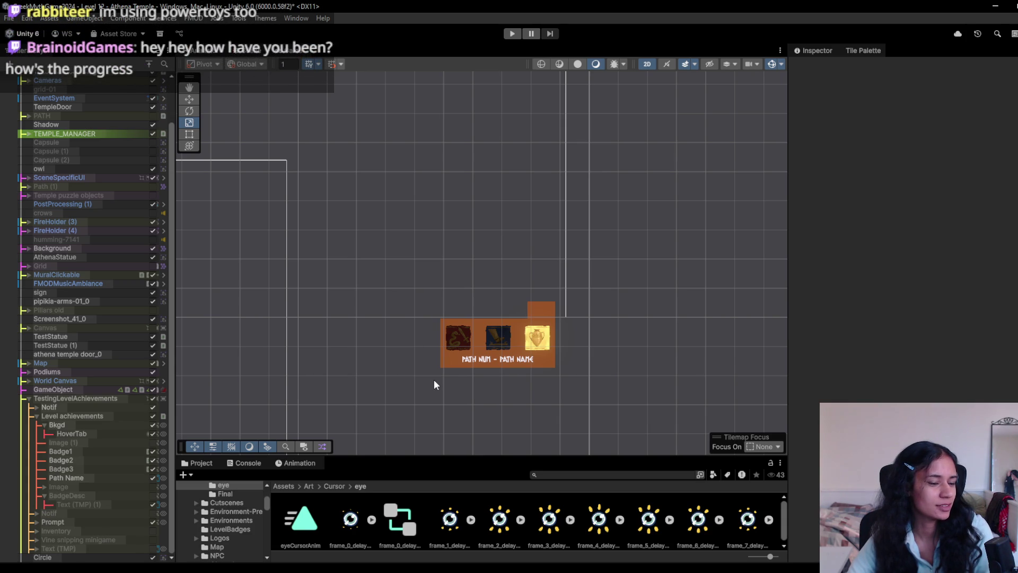
- Add a new UI Image under Level achievements
{"action": "scroll", "coordinate": [493, 355], "scroll_direction": "up", "scroll_amount": 5}
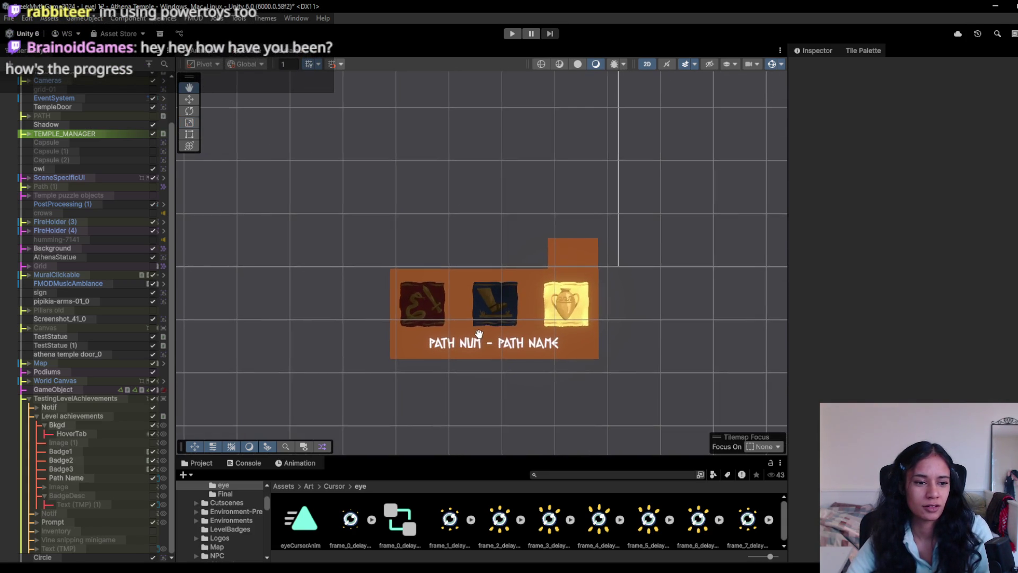
{"action": "scroll", "coordinate": [479, 333], "scroll_direction": "up", "scroll_amount": 3}
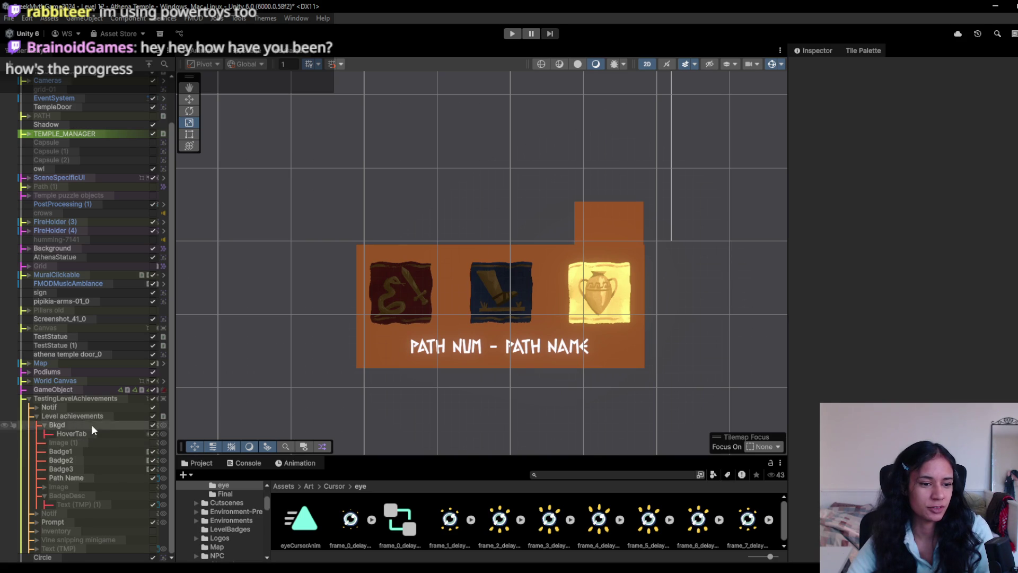
{"action": "left_click", "coordinate": [85, 432]}
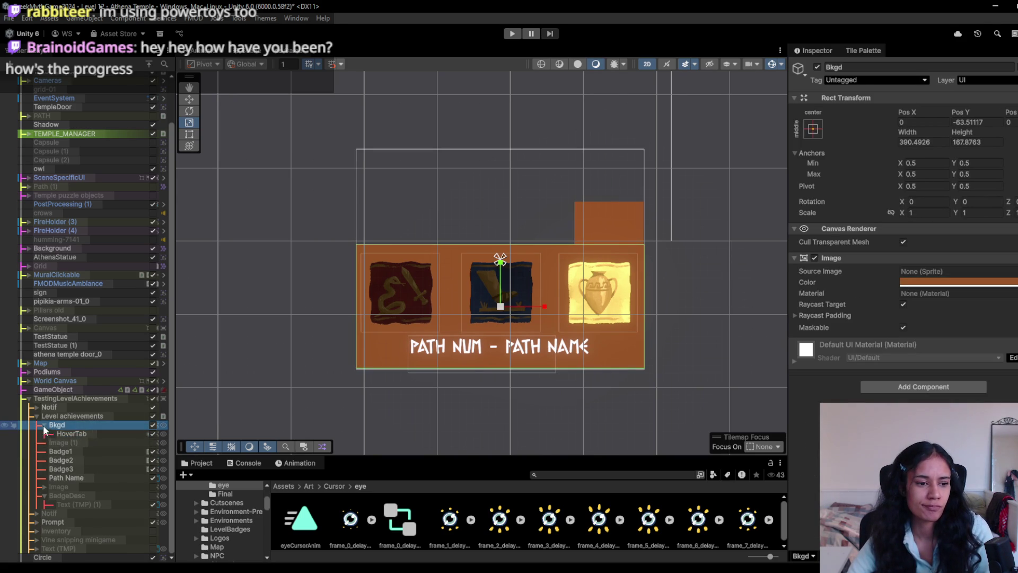
{"action": "scroll", "coordinate": [60, 421], "scroll_direction": "up", "scroll_amount": 1}
{"action": "right_click", "coordinate": [62, 425]}
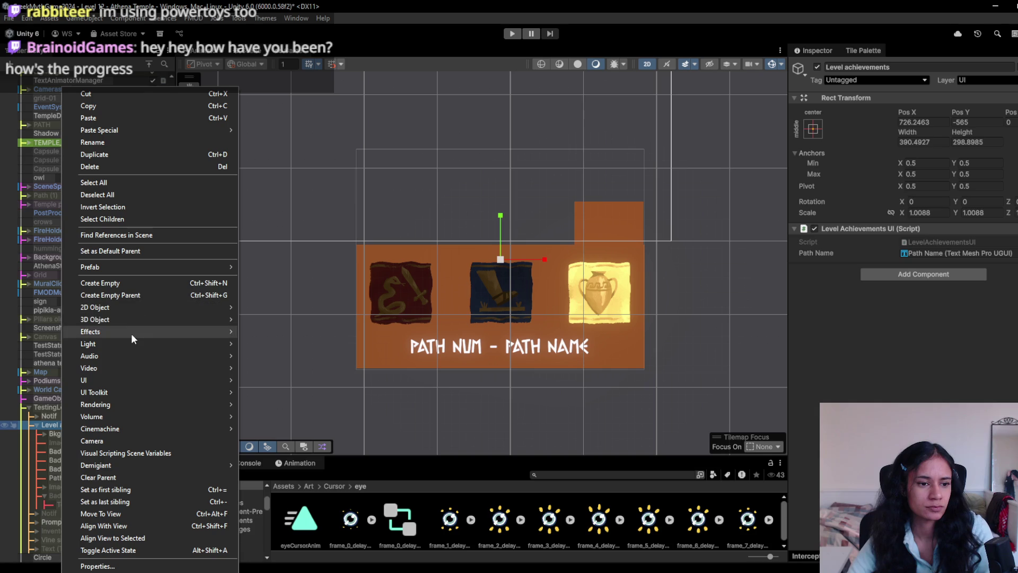
{"action": "mouse_move", "coordinate": [118, 378]}
{"action": "left_click", "coordinate": [279, 380]}
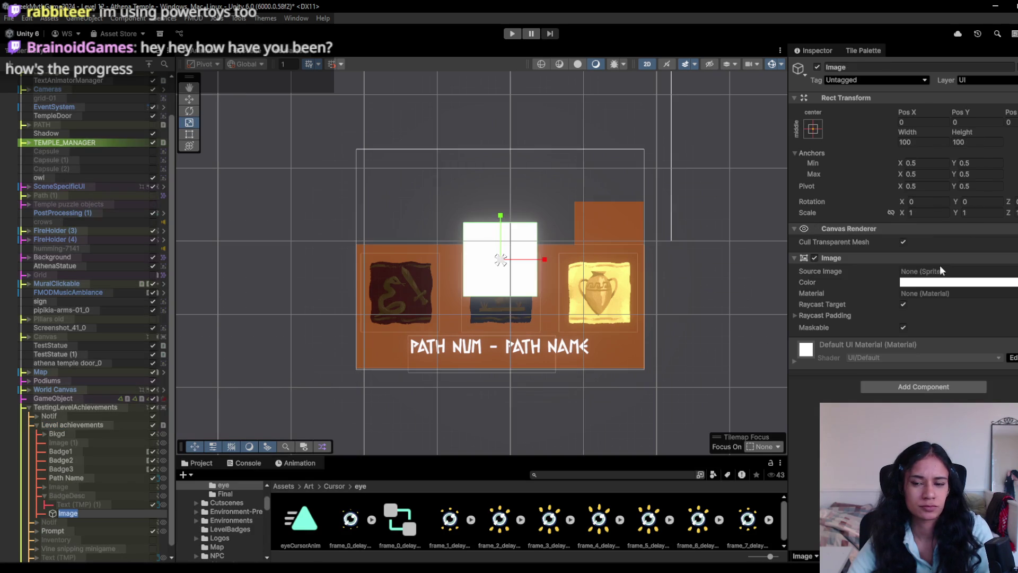
- Give the image the frame_1_delay-0.08s eye sprite, shrink it, and preview the Game view
{"action": "left_click", "coordinate": [1014, 271]}
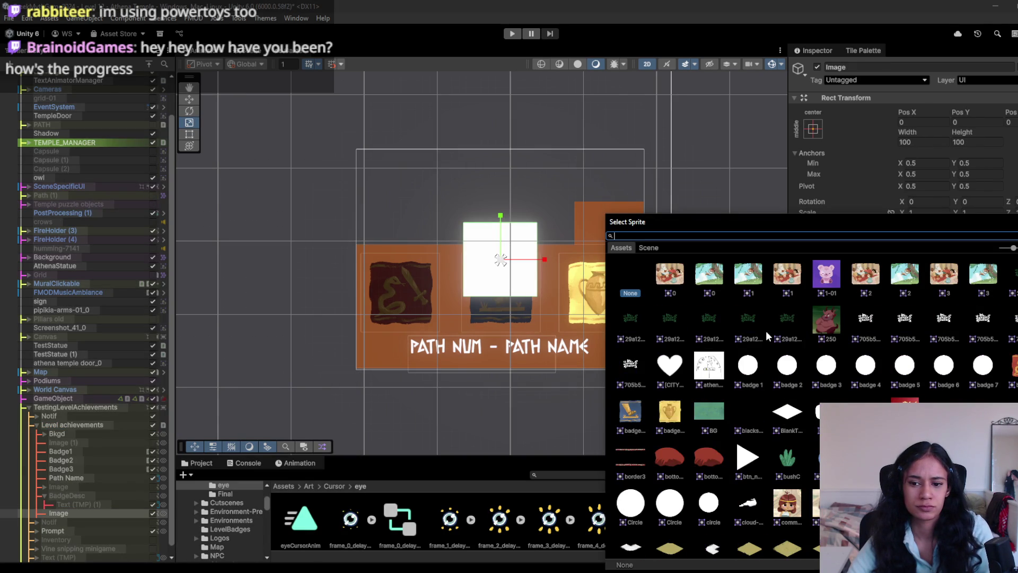
{"action": "mouse_move", "coordinate": [449, 522]}
{"action": "left_mouse_down"}
{"action": "mouse_move", "coordinate": [848, 257]}
{"action": "mouse_move", "coordinate": [984, 272]}
{"action": "left_mouse_up"}
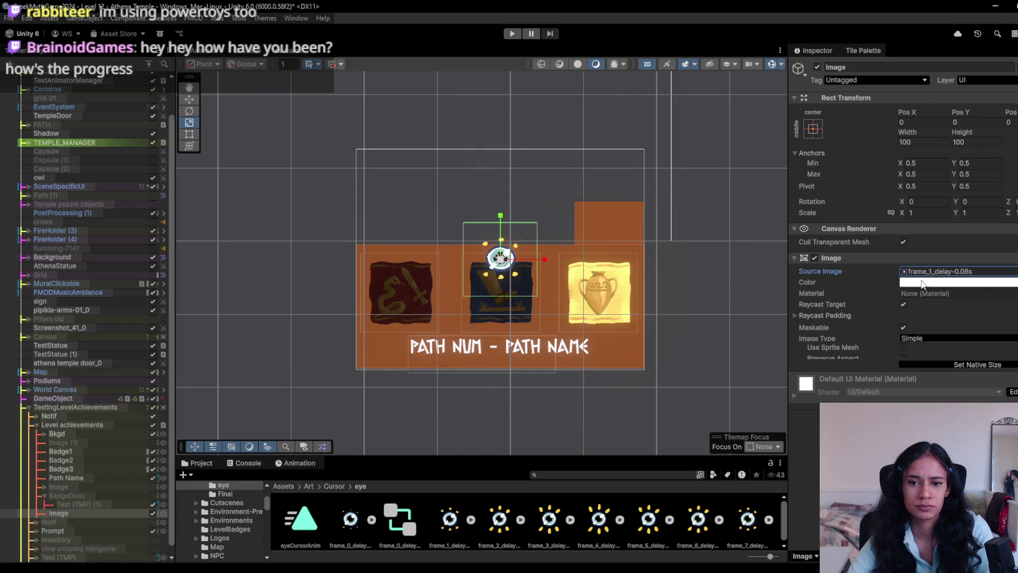
{"action": "mouse_move", "coordinate": [498, 260]}
{"action": "left_mouse_down"}
{"action": "mouse_move", "coordinate": [477, 269]}
{"action": "mouse_move", "coordinate": [662, 200]}
{"action": "left_mouse_up"}
{"action": "key", "text": "w"}
{"action": "key", "text": "r"}
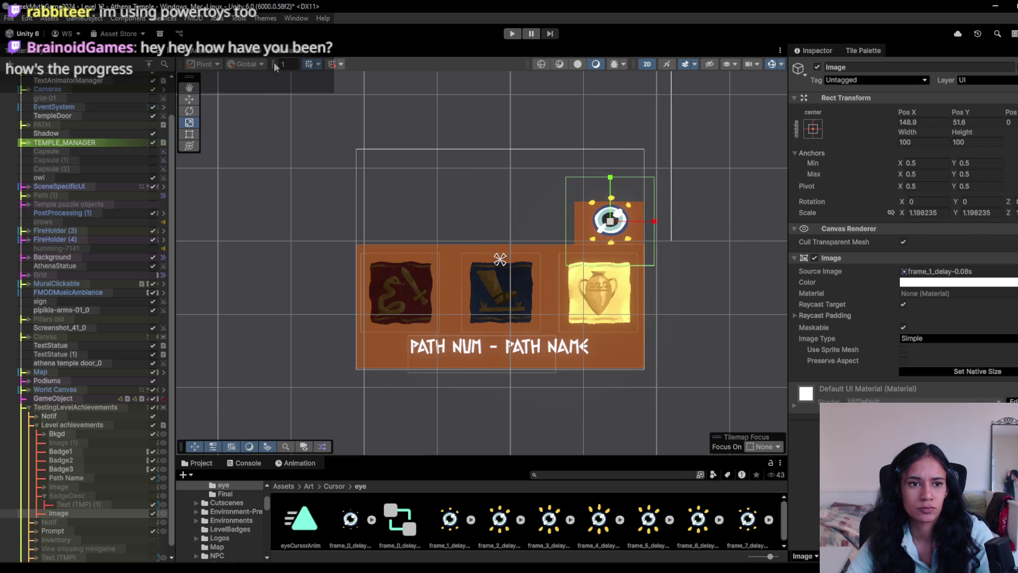
{"action": "left_click", "coordinate": [289, 55]}
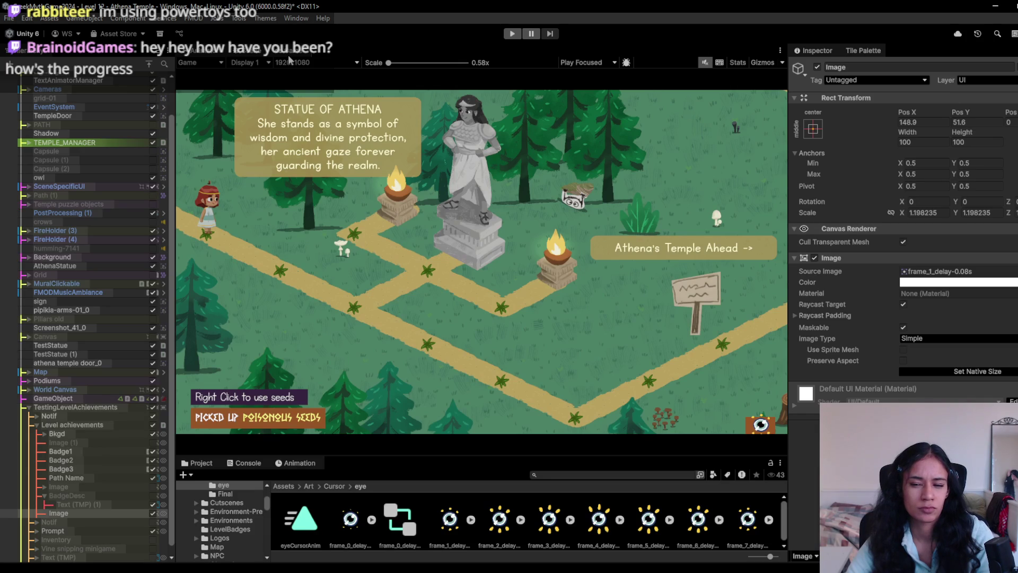
- Enlarge the orange hover tab and nudge it slightly upward
{"action": "left_click", "coordinate": [250, 52]}
{"action": "scroll", "coordinate": [553, 253], "scroll_direction": "up", "scroll_amount": 4}
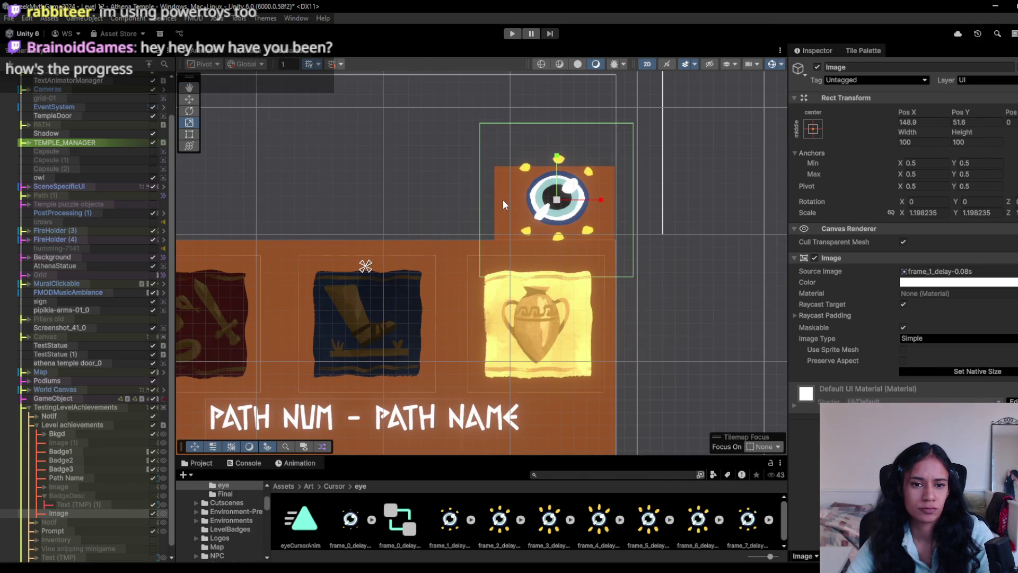
{"action": "left_click", "coordinate": [503, 200]}
{"action": "mouse_move", "coordinate": [556, 215]}
{"action": "left_mouse_down"}
{"action": "mouse_move", "coordinate": [557, 203]}
{"action": "mouse_move", "coordinate": [535, 188]}
{"action": "left_mouse_up"}
{"action": "key", "text": "w"}
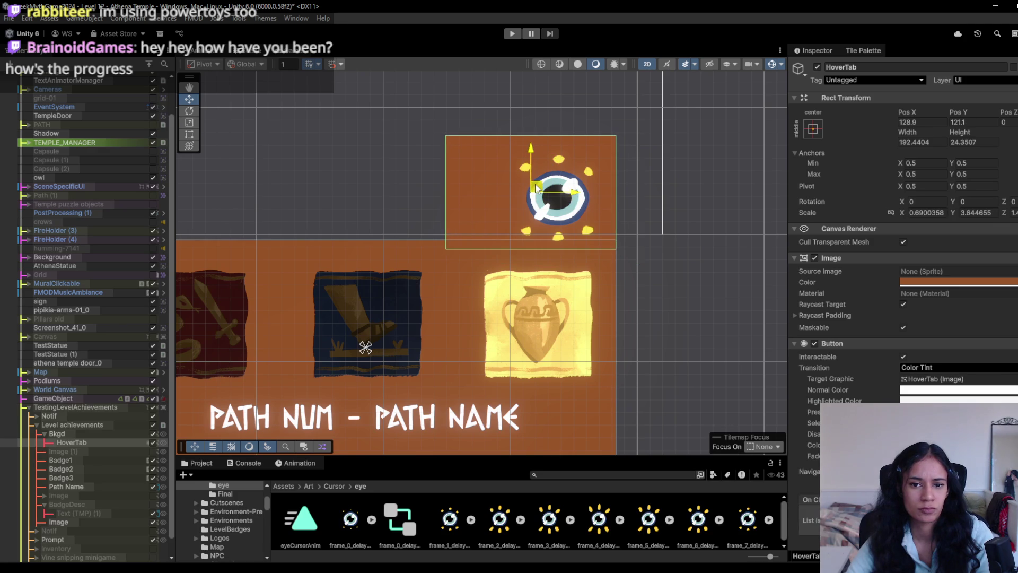
{"action": "left_click_drag", "start_coordinate": [533, 148], "coordinate": [532, 145]}
- Reposition the eye image over the tab at about 130, 62.3, checking it in the Game view
{"action": "left_click", "coordinate": [81, 523]}
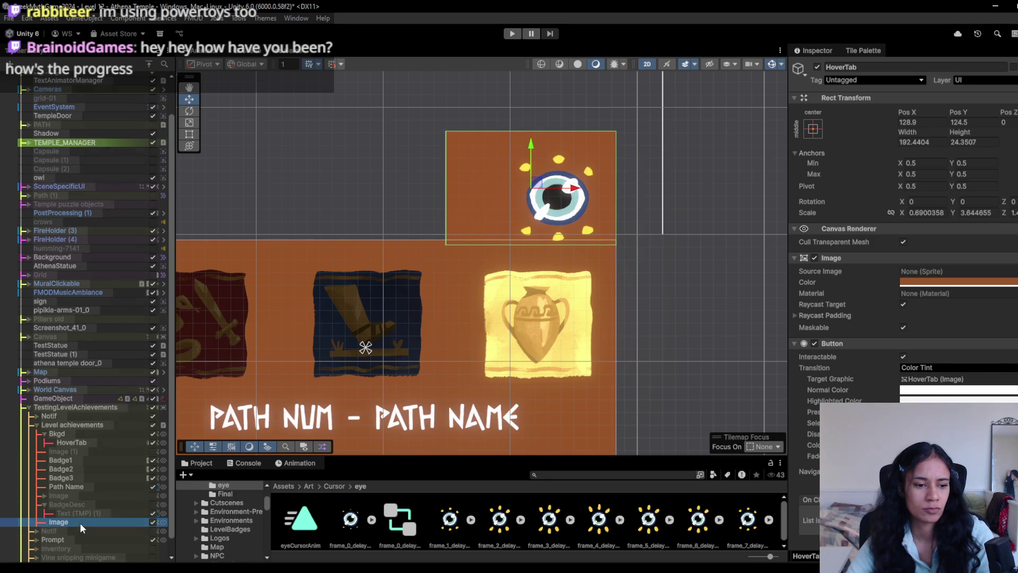
{"action": "mouse_move", "coordinate": [559, 201]}
{"action": "left_mouse_down"}
{"action": "mouse_move", "coordinate": [532, 186]}
{"action": "mouse_move", "coordinate": [551, 174]}
{"action": "mouse_move", "coordinate": [546, 181]}
{"action": "left_mouse_up"}
{"action": "key", "text": "r"}
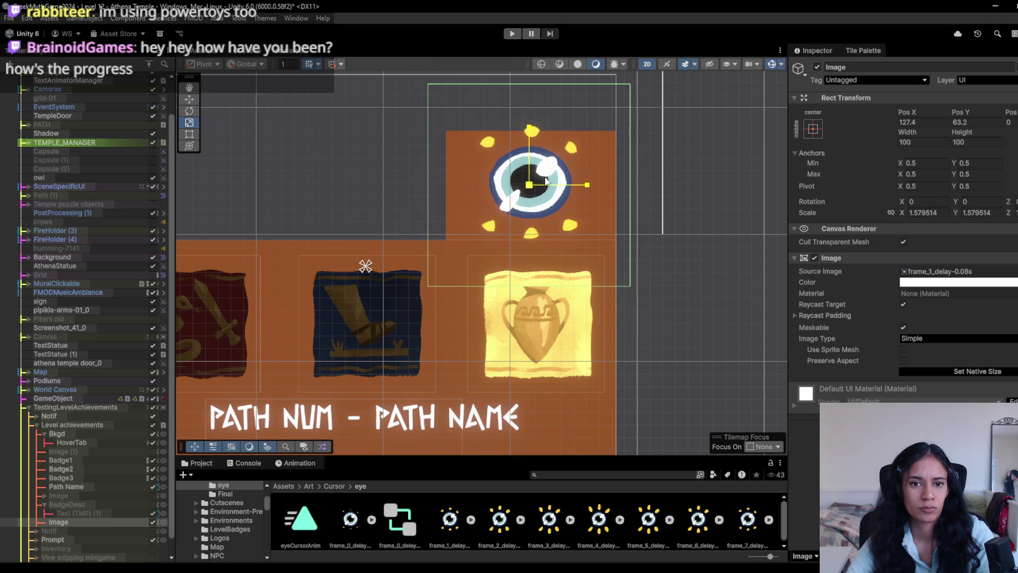
{"action": "left_click", "coordinate": [280, 52]}
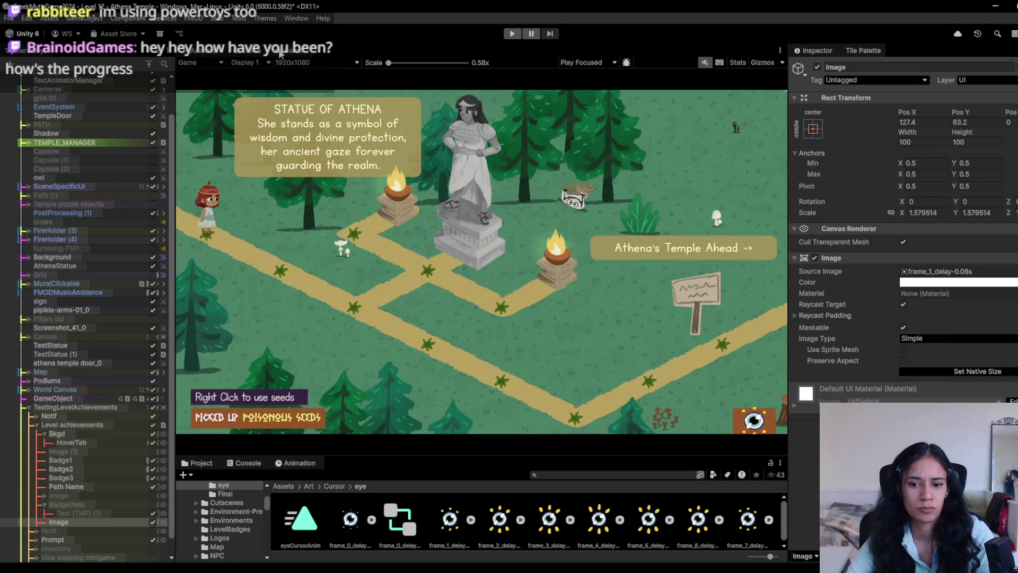
{"action": "left_click", "coordinate": [246, 52]}
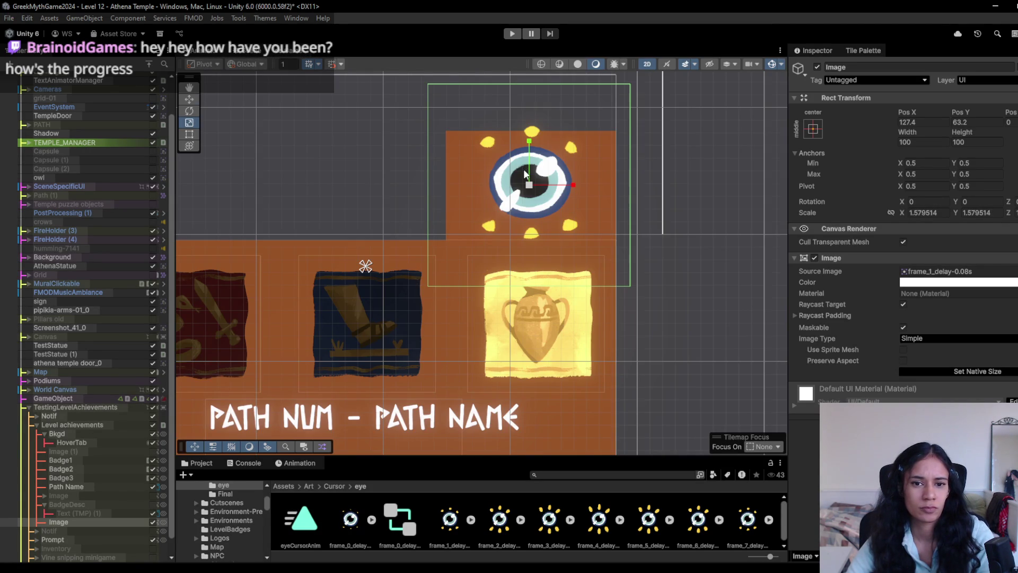
{"action": "left_click_drag", "start_coordinate": [532, 185], "coordinate": [535, 183]}
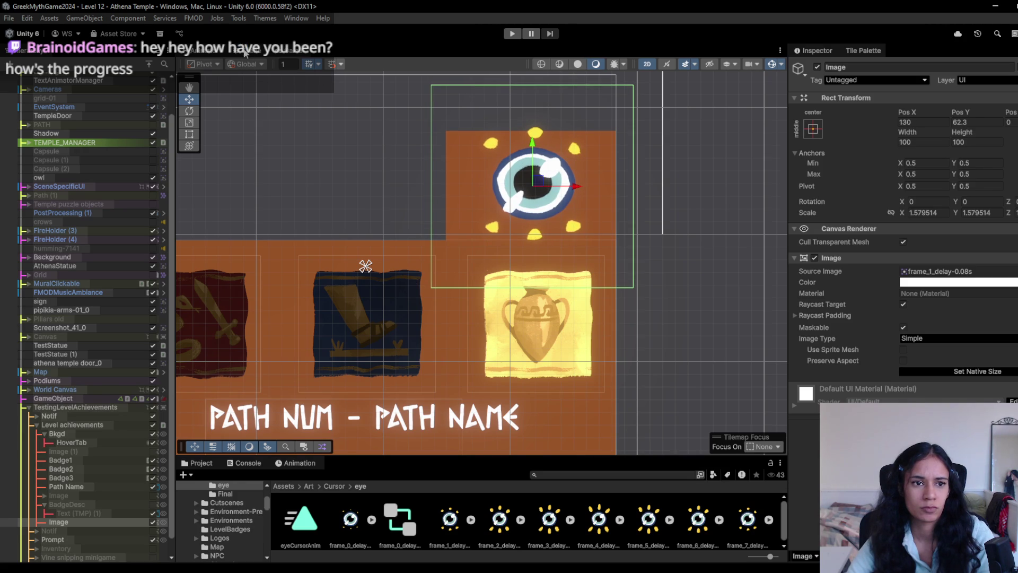
{"action": "left_click", "coordinate": [280, 49]}
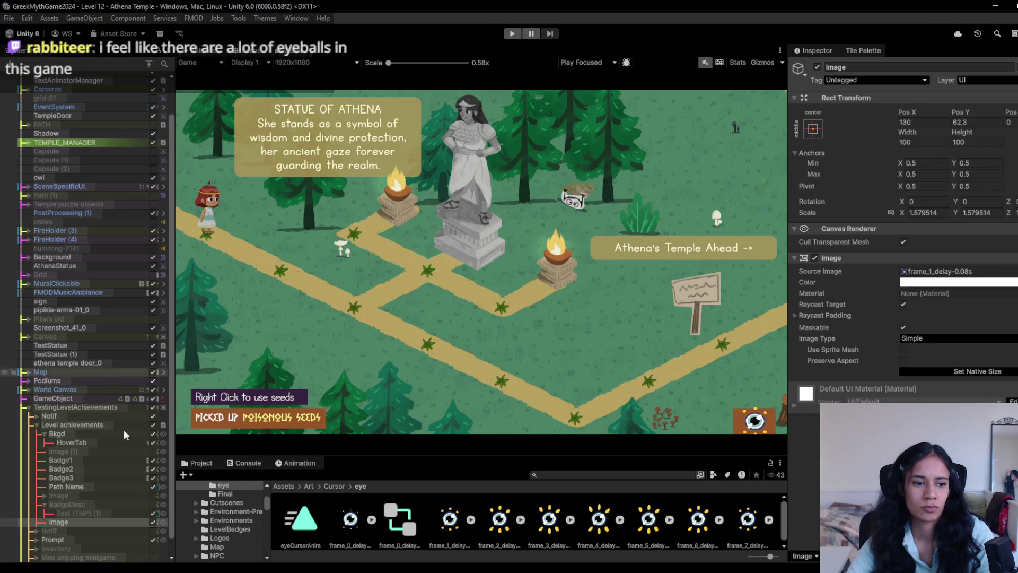
- Nest the eye Image in Bkgd below HoverTab, then playtest badge hovers like 'Knockout all Snakes'
{"action": "mouse_move", "coordinate": [75, 523]}
{"action": "left_mouse_down"}
{"action": "mouse_move", "coordinate": [95, 482]}
{"action": "mouse_move", "coordinate": [87, 438]}
{"action": "left_mouse_up"}
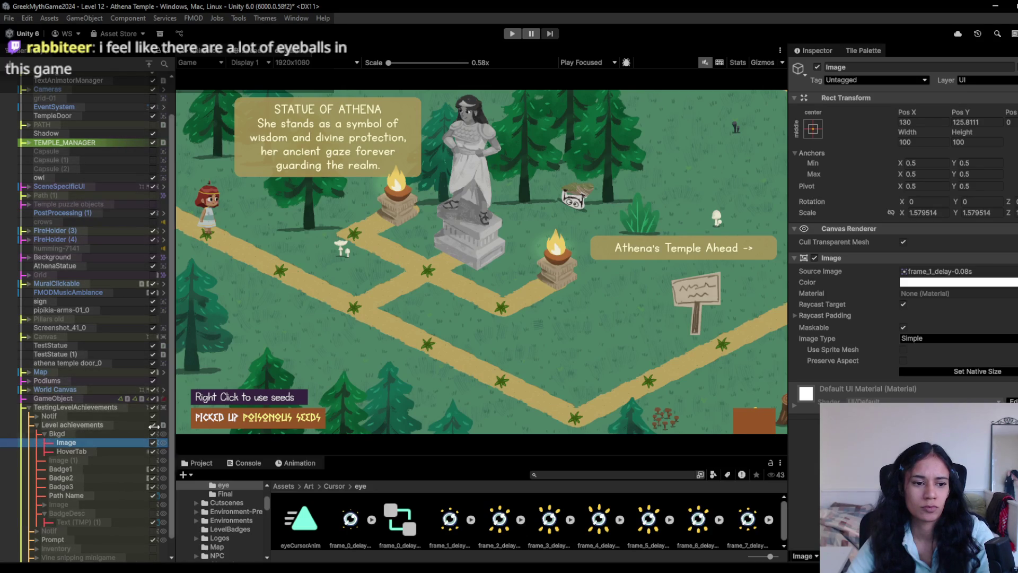
{"action": "key", "text": "ctrl+p"}
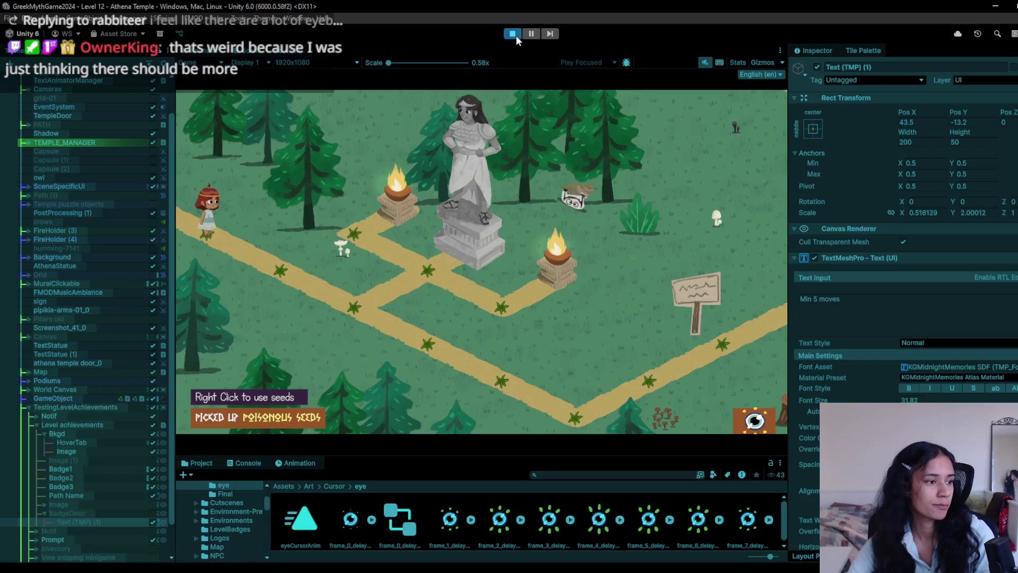
{"action": "left_click", "coordinate": [267, 264]}
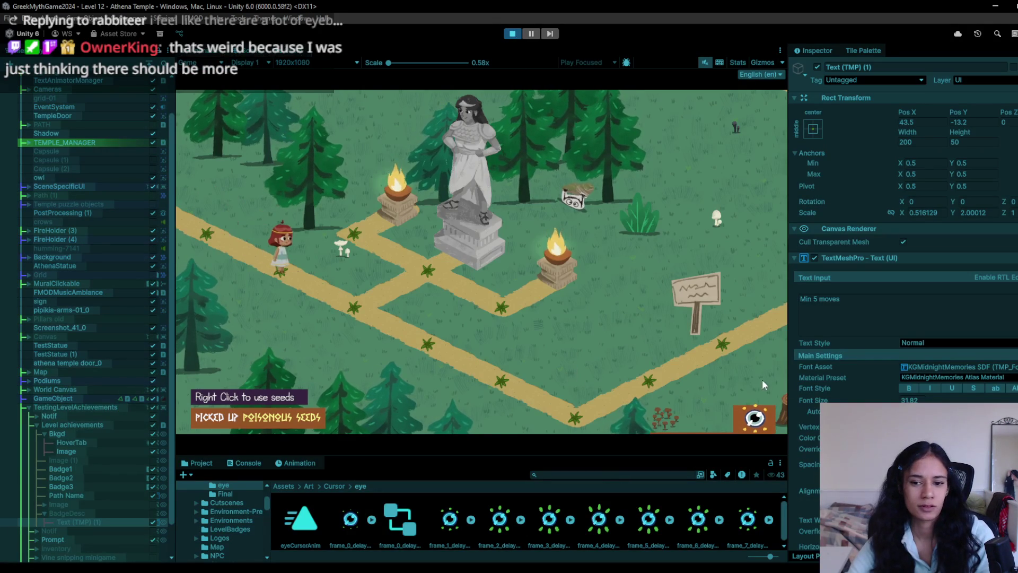
{"action": "mouse_move", "coordinate": [778, 384]}
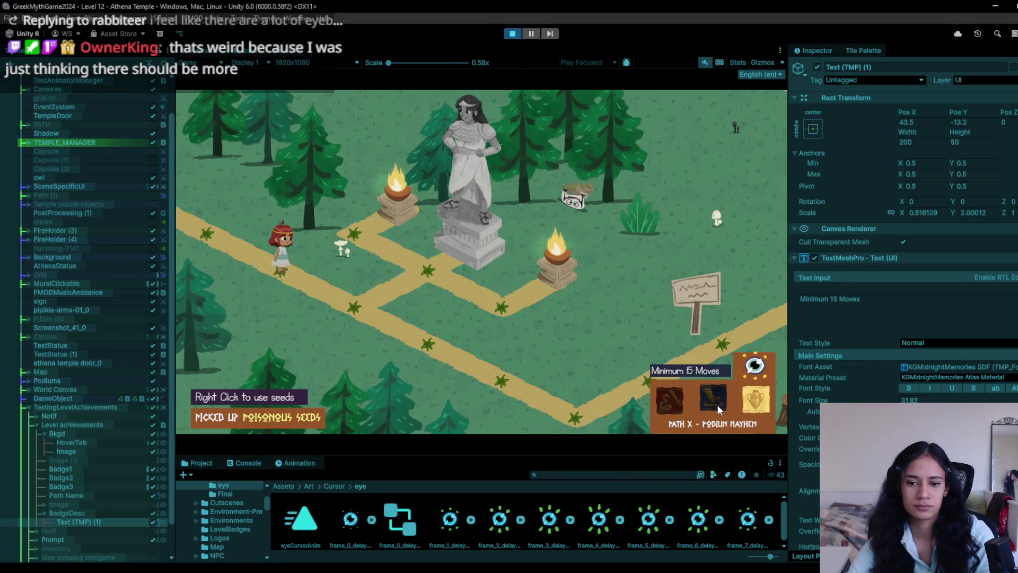
{"action": "mouse_move", "coordinate": [708, 404]}
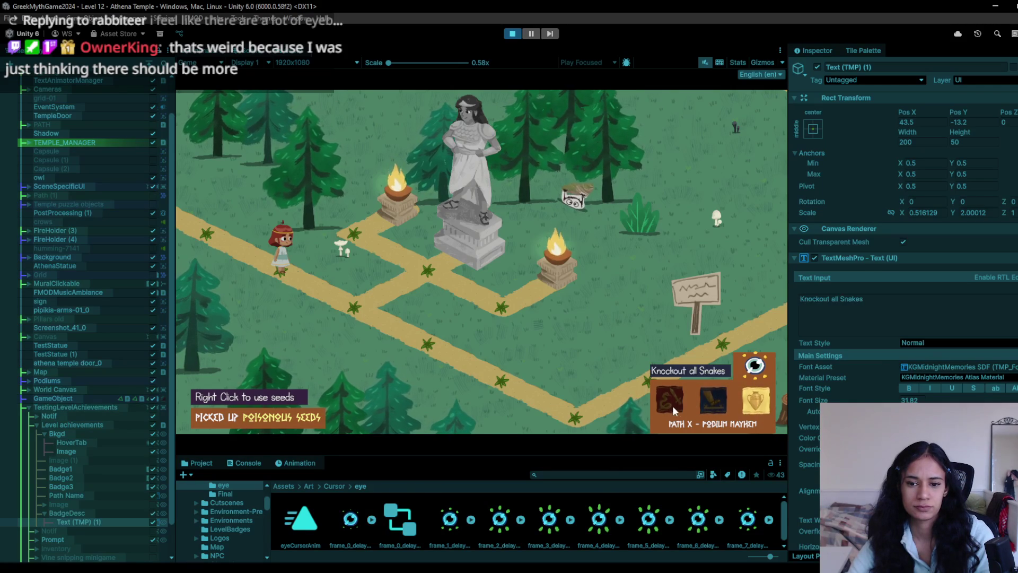
{"action": "mouse_move", "coordinate": [751, 405]}
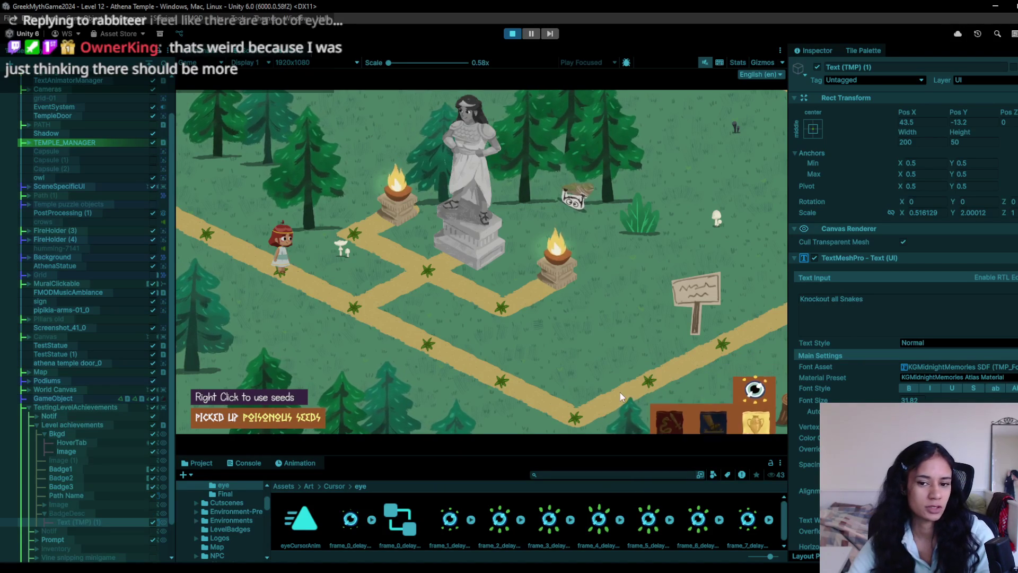
{"action": "left_click", "coordinate": [514, 33]}
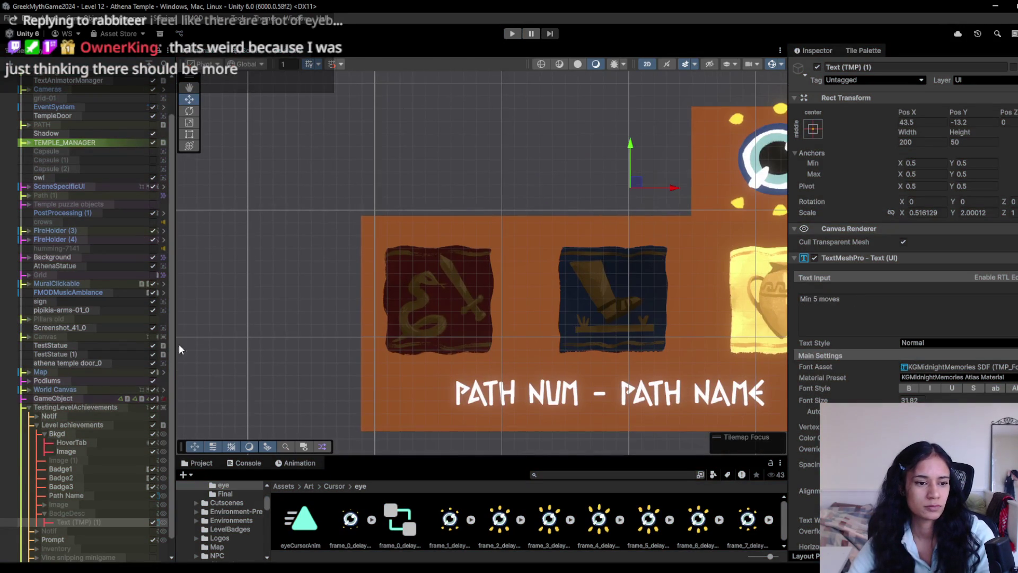
- Collapse Bkgd and Level achievements, then playtest the eye badge panel's hover labels
{"action": "left_click", "coordinate": [45, 434]}
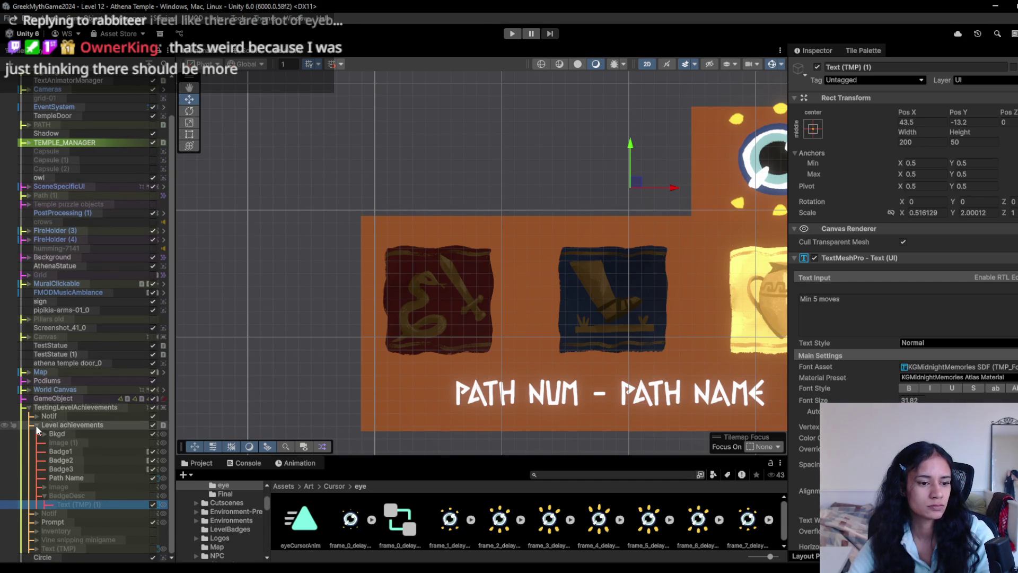
{"action": "left_click", "coordinate": [36, 425]}
{"action": "left_click", "coordinate": [507, 34]}
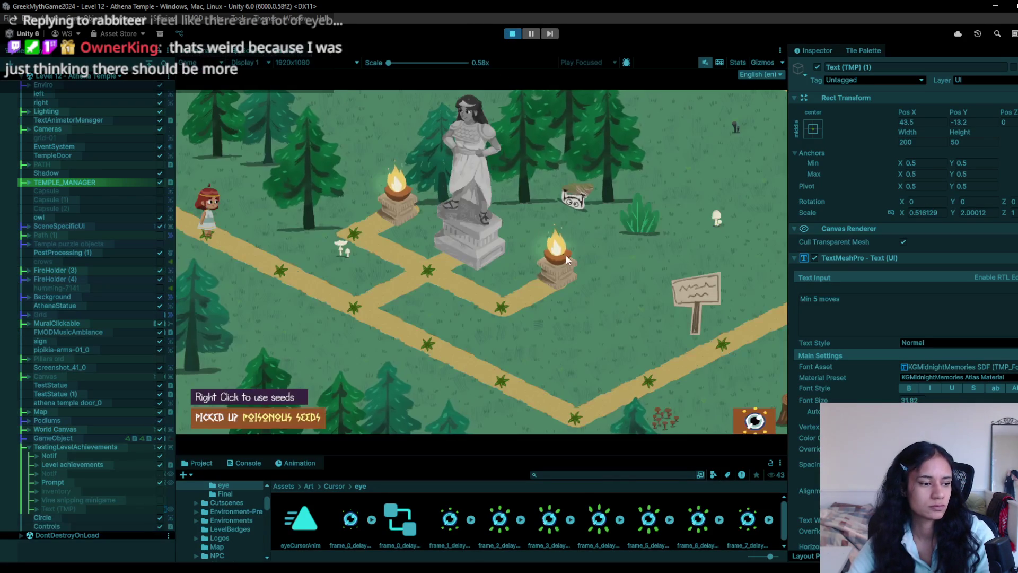
{"action": "left_click", "coordinate": [742, 413]}
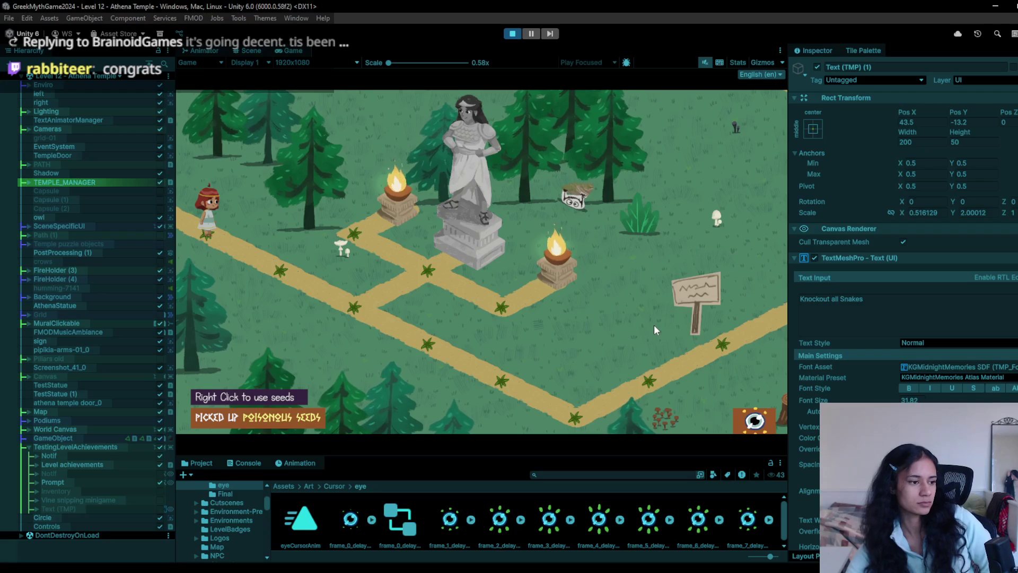
{"action": "mouse_move", "coordinate": [753, 416]}
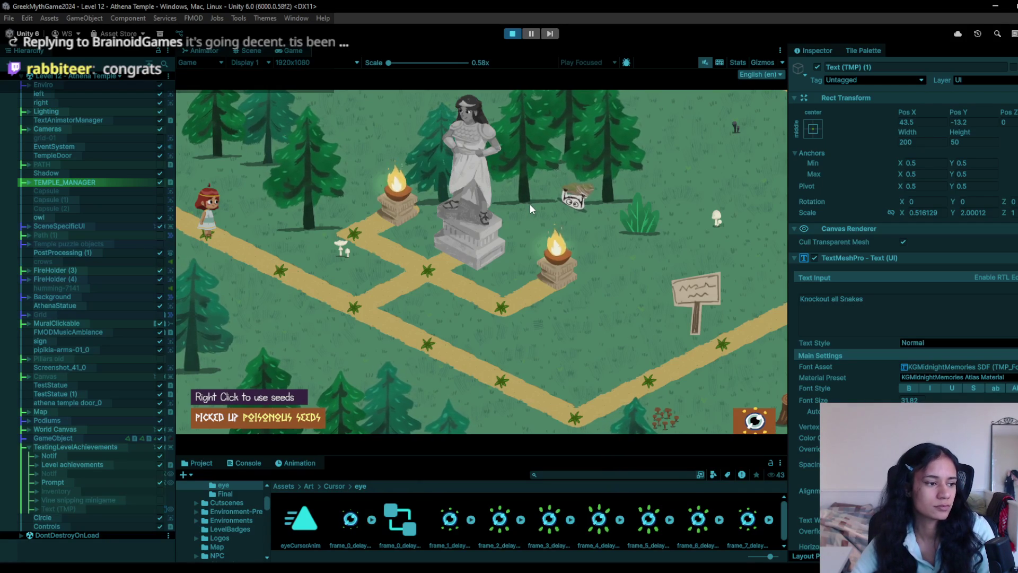
{"action": "left_click", "coordinate": [755, 420]}
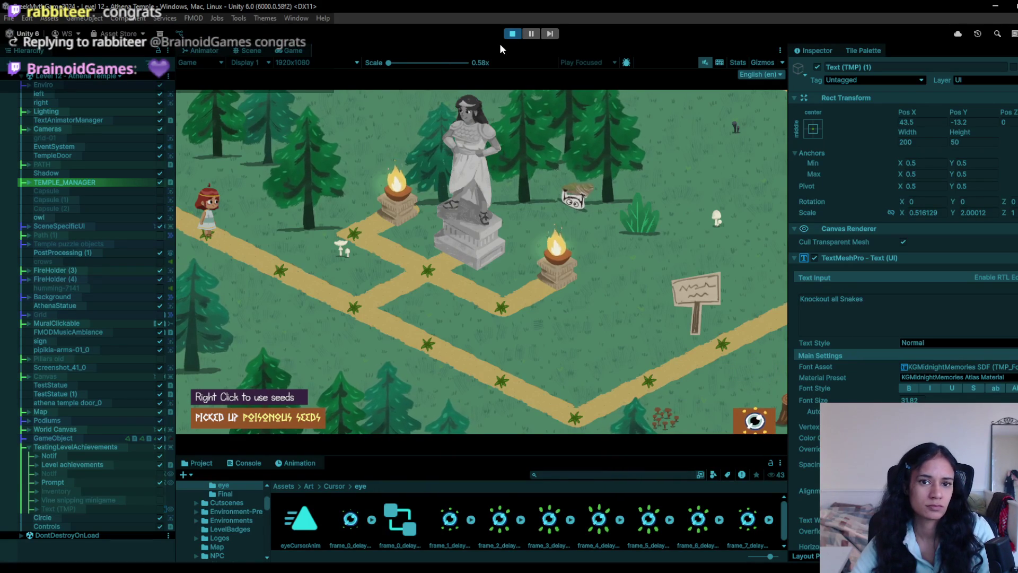
{"action": "left_click", "coordinate": [510, 34]}
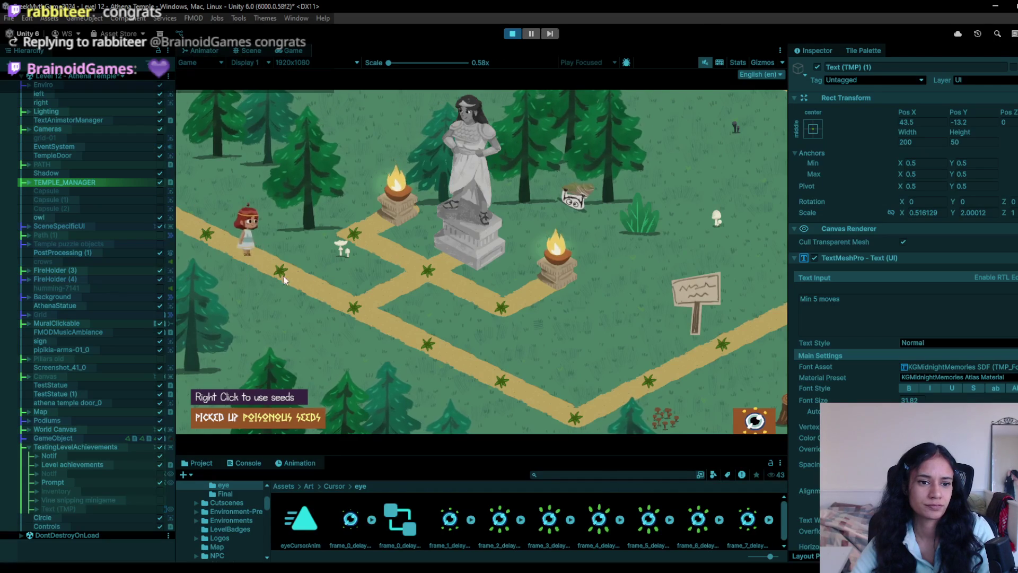
- Walk the character to the statue to show the 'Statue of Athena' description
{"action": "mouse_move", "coordinate": [322, 291]}
{"action": "left_mouse_down"}
{"action": "mouse_move", "coordinate": [506, 371]}
{"action": "mouse_move", "coordinate": [609, 402]}
{"action": "mouse_move", "coordinate": [590, 426]}
{"action": "mouse_move", "coordinate": [630, 365]}
{"action": "mouse_move", "coordinate": [734, 342]}
{"action": "mouse_move", "coordinate": [698, 340]}
{"action": "mouse_move", "coordinate": [570, 406]}
{"action": "mouse_move", "coordinate": [405, 347]}
{"action": "mouse_move", "coordinate": [370, 311]}
{"action": "mouse_move", "coordinate": [224, 231]}
{"action": "left_mouse_up"}
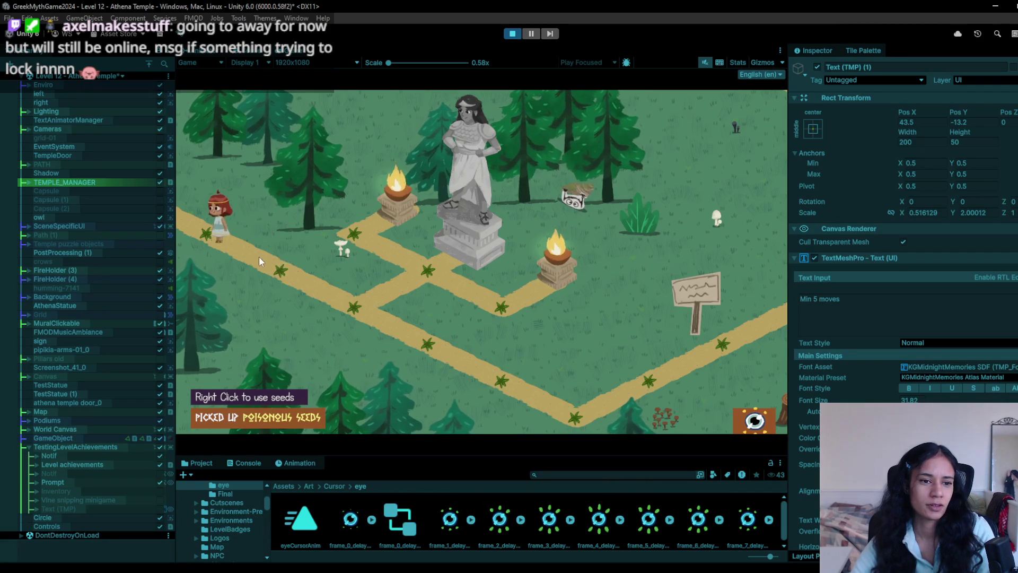
{"action": "left_click", "coordinate": [281, 271]}
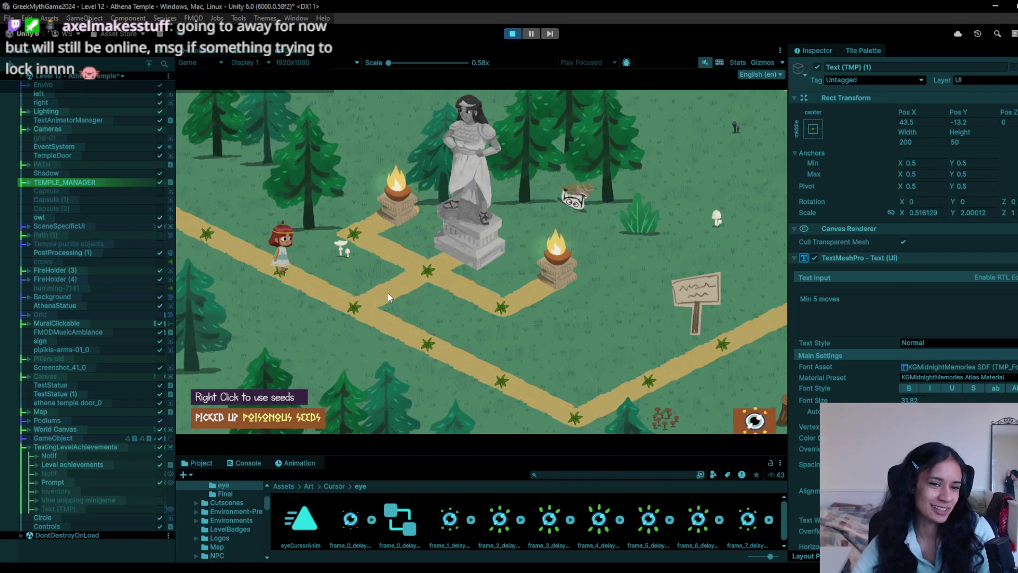
{"action": "mouse_move", "coordinate": [366, 317]}
{"action": "left_mouse_down"}
{"action": "mouse_move", "coordinate": [394, 320]}
{"action": "mouse_move", "coordinate": [568, 416]}
{"action": "mouse_move", "coordinate": [434, 345]}
{"action": "mouse_move", "coordinate": [393, 307]}
{"action": "mouse_move", "coordinate": [397, 291]}
{"action": "left_mouse_up"}
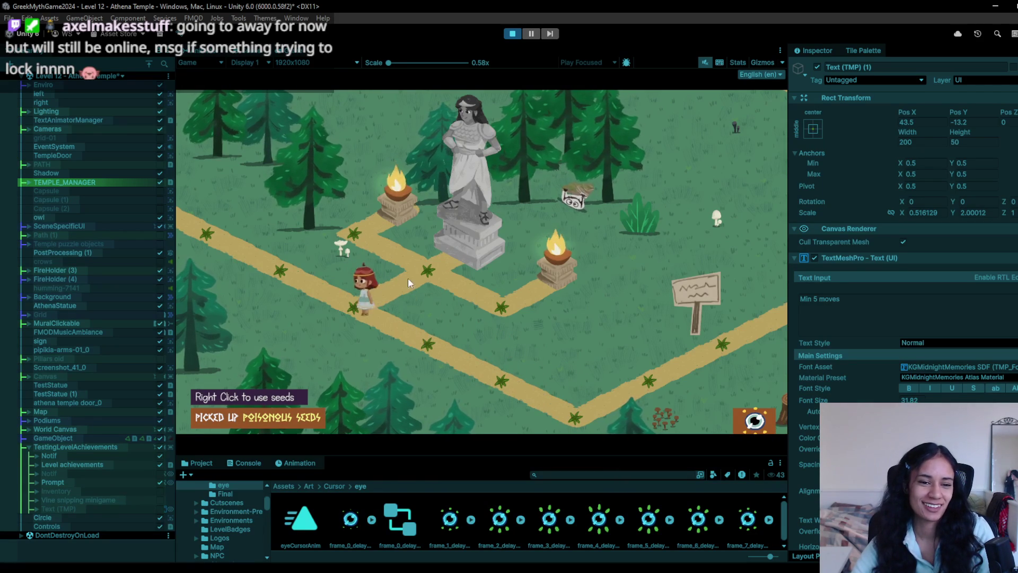
{"action": "left_click", "coordinate": [471, 241]}
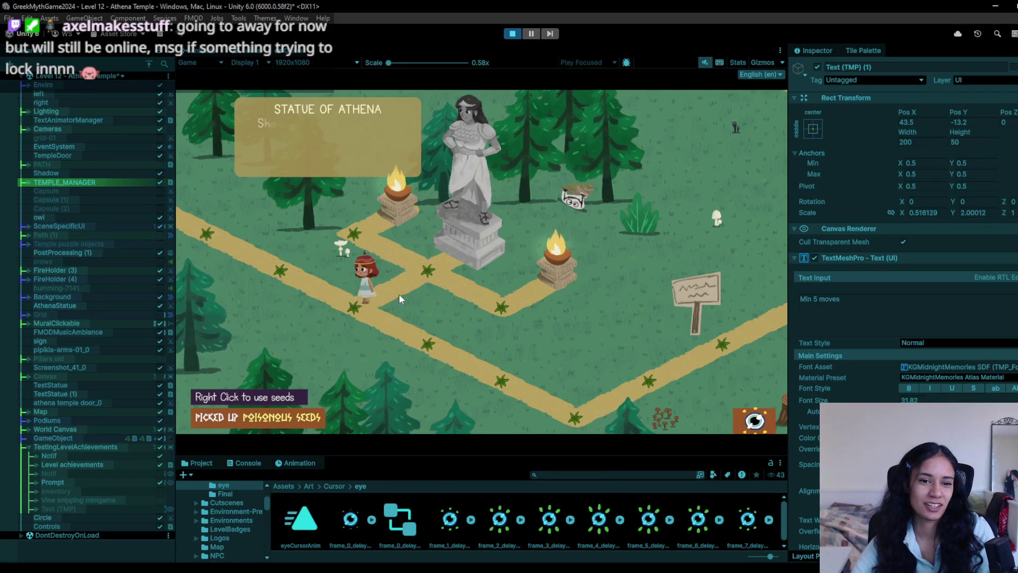
{"action": "left_click", "coordinate": [513, 33]}
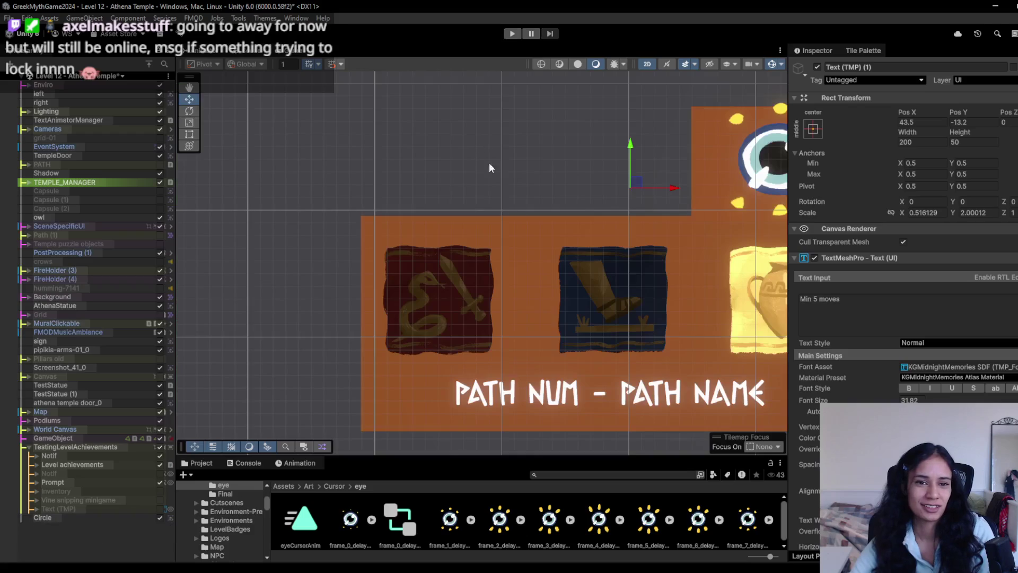
- Select AthenaStatue near FireHolder (3) and set its Sprite Renderer Order in Layer to 1
{"action": "double_click", "coordinate": [81, 271]}
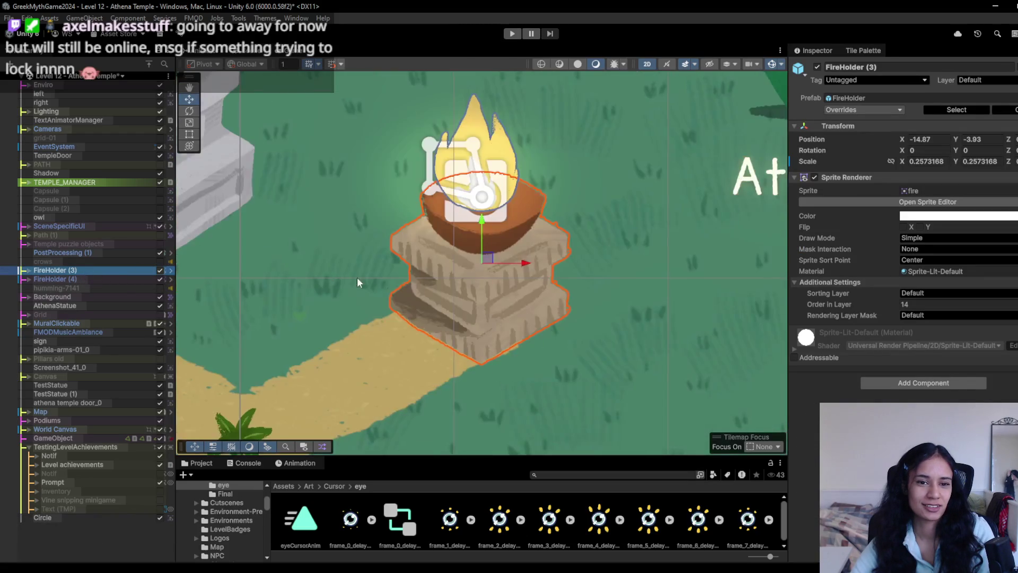
{"action": "scroll", "coordinate": [414, 297], "scroll_direction": "down", "scroll_amount": 3}
{"action": "scroll", "coordinate": [314, 219], "scroll_direction": "up", "scroll_amount": 3}
{"action": "left_click", "coordinate": [433, 279]}
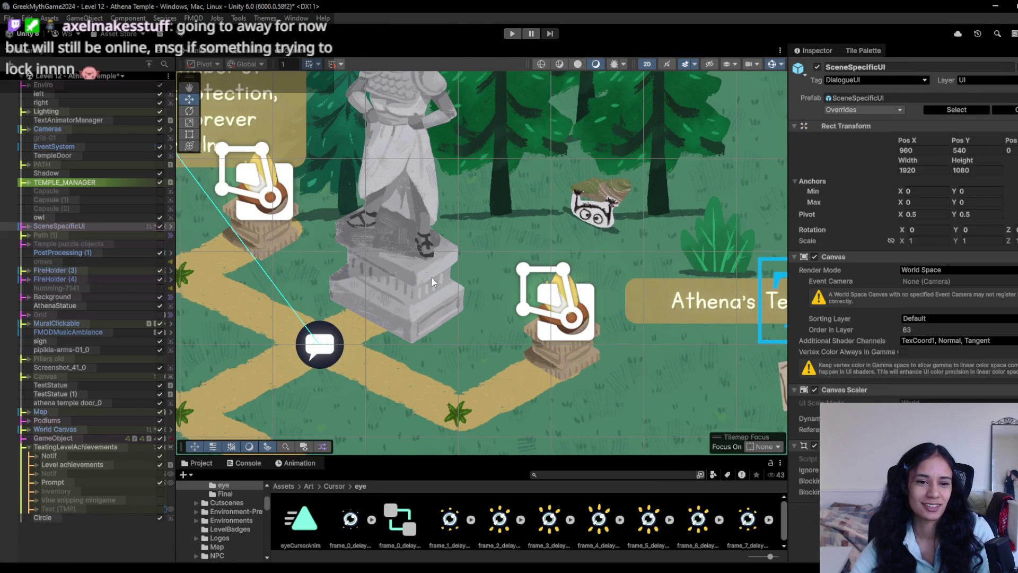
{"action": "left_click", "coordinate": [430, 277]}
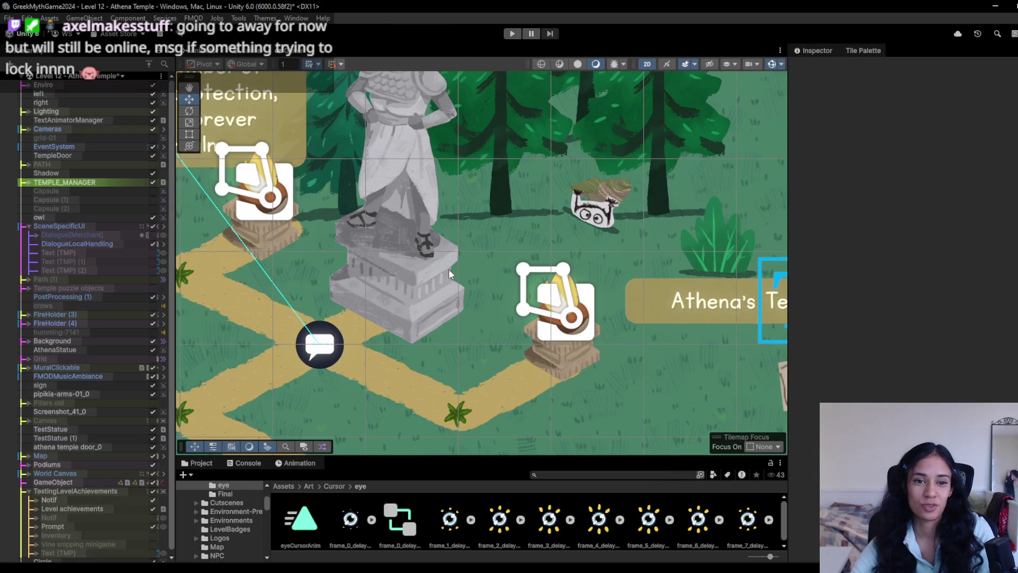
{"action": "left_click", "coordinate": [421, 270]}
{"action": "left_click", "coordinate": [903, 276]}
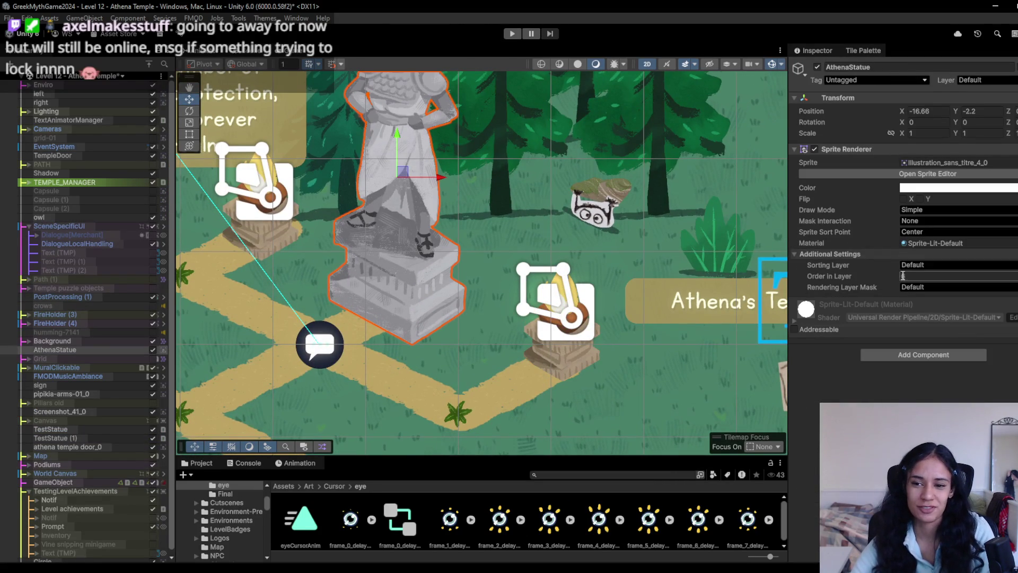
{"action": "left_click_drag", "start_coordinate": [883, 274], "coordinate": [879, 276]}
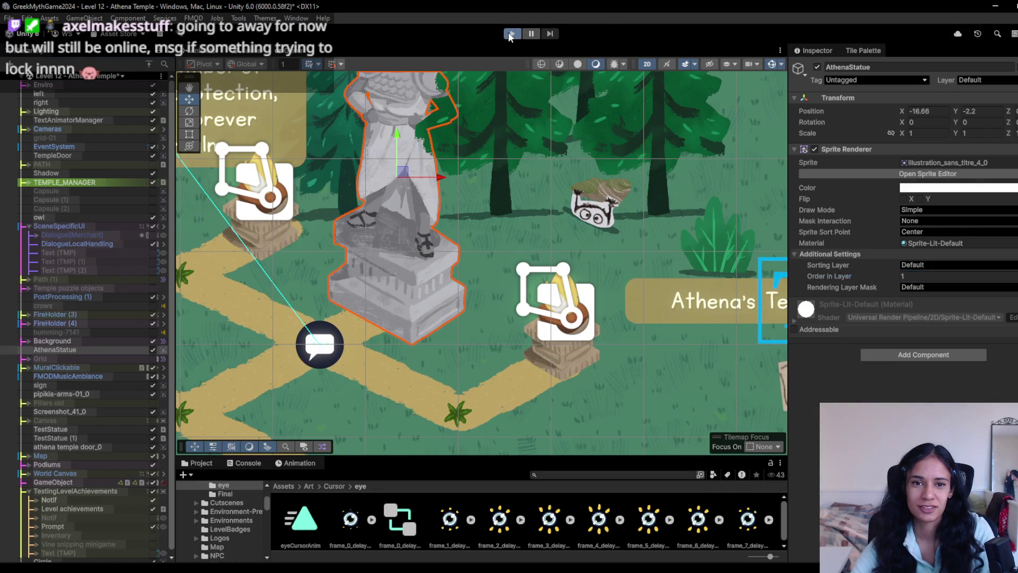
- Playtest the statue layering, walking past the Athena statue and its description toward the temple
{"action": "left_click", "coordinate": [510, 34]}
{"action": "left_click", "coordinate": [343, 298]}
{"action": "left_click", "coordinate": [406, 269]}
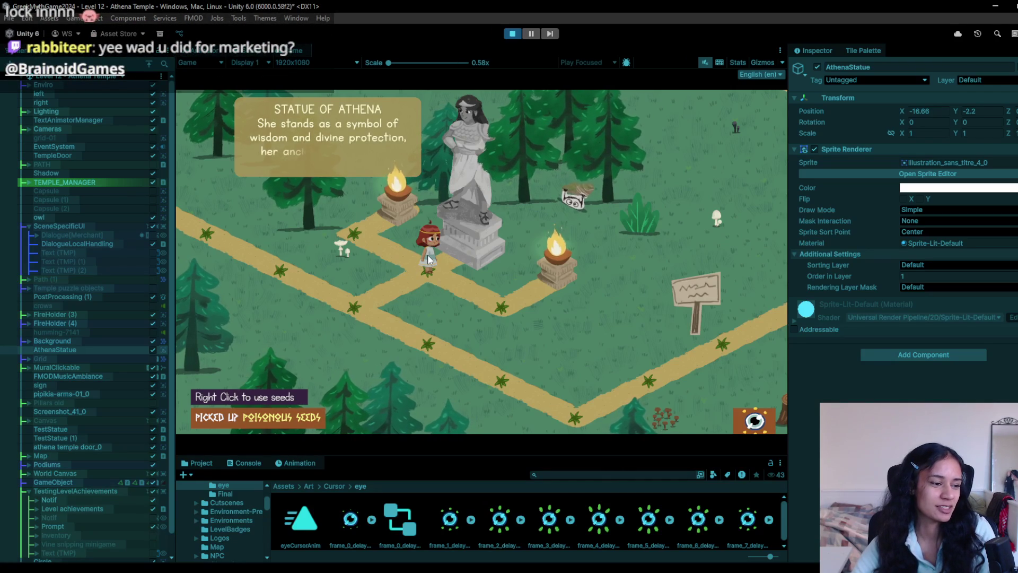
{"action": "left_click", "coordinate": [397, 285]}
{"action": "left_click", "coordinate": [425, 344]}
{"action": "left_click", "coordinate": [655, 349]}
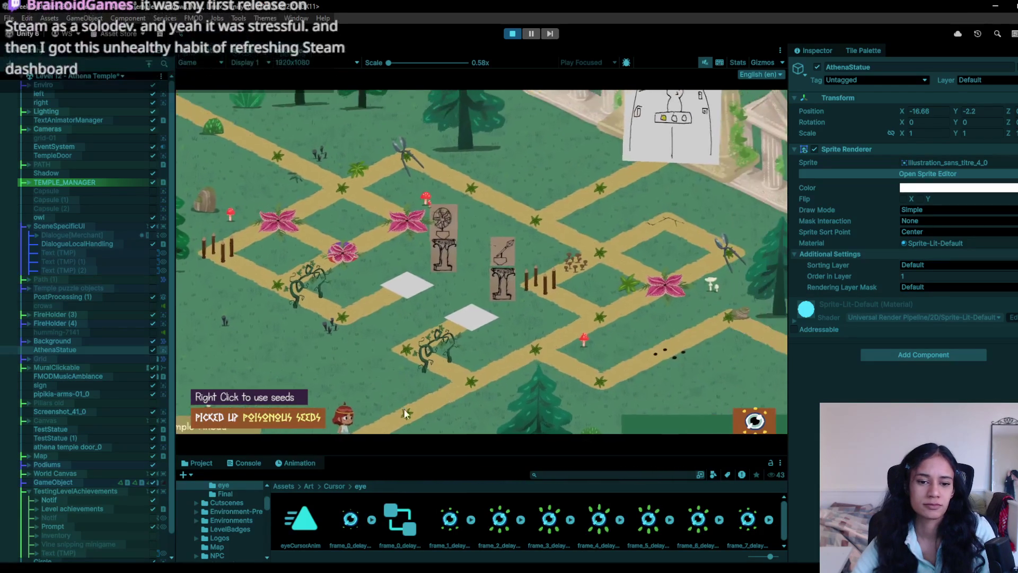
{"action": "left_click", "coordinate": [462, 372]}
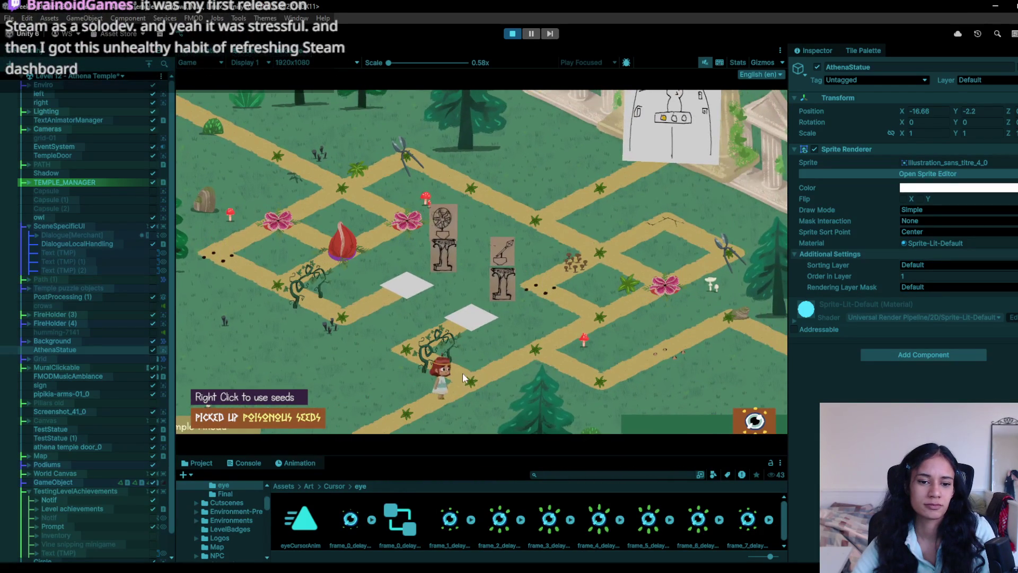
{"action": "left_click", "coordinate": [511, 35]}
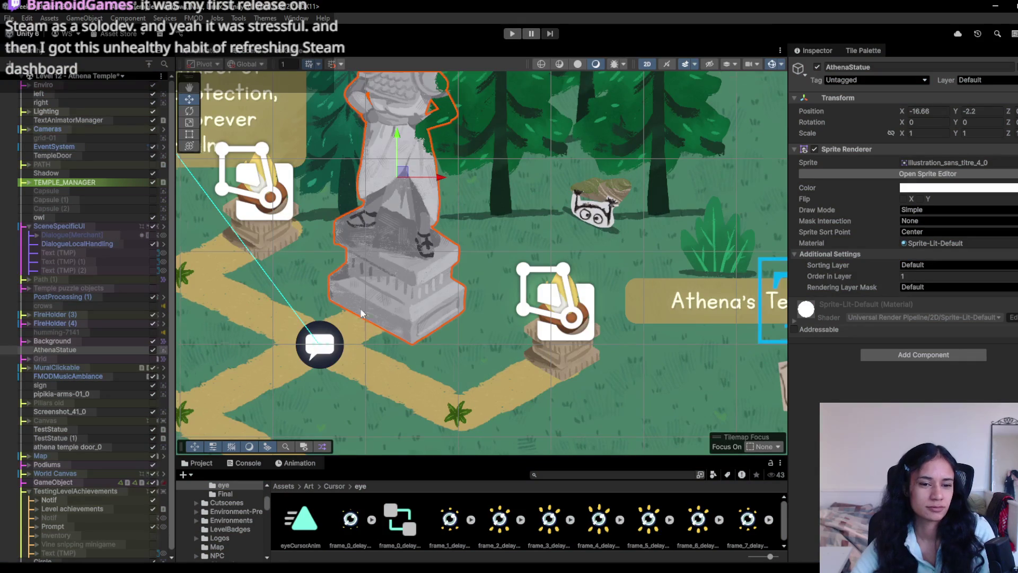
- Zoom the Scene view around the Athena statue, description box and temple sign, then restart Play
{"action": "scroll", "coordinate": [362, 311], "scroll_direction": "down", "scroll_amount": 3}
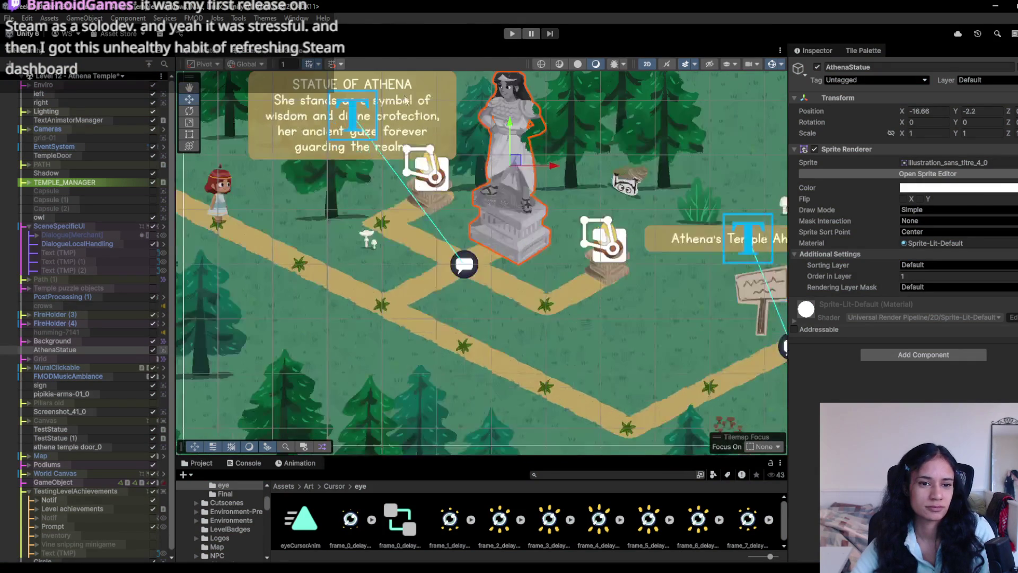
{"action": "scroll", "coordinate": [376, 264], "scroll_direction": "down", "scroll_amount": 4}
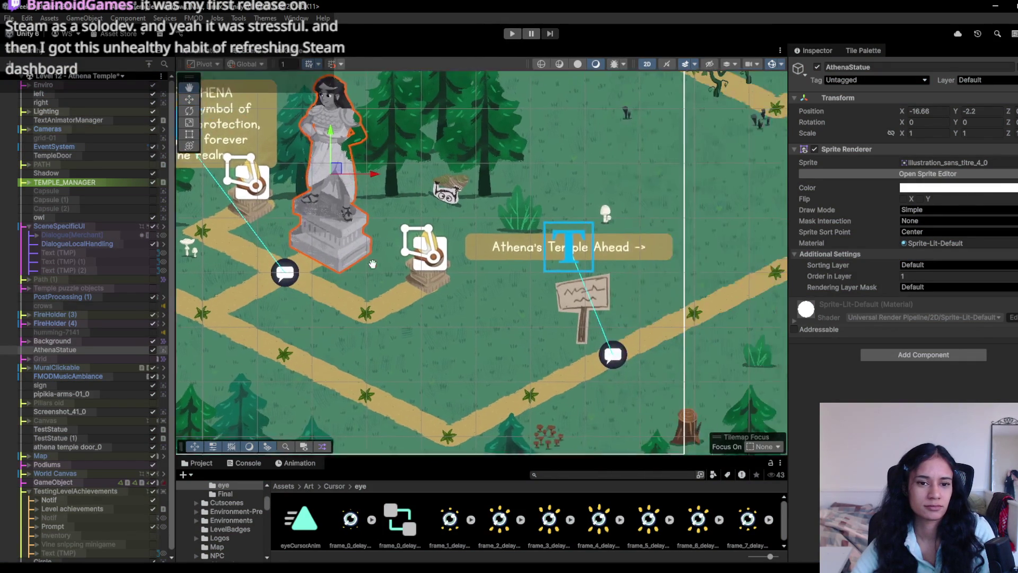
{"action": "scroll", "coordinate": [521, 136], "scroll_direction": "up", "scroll_amount": 2}
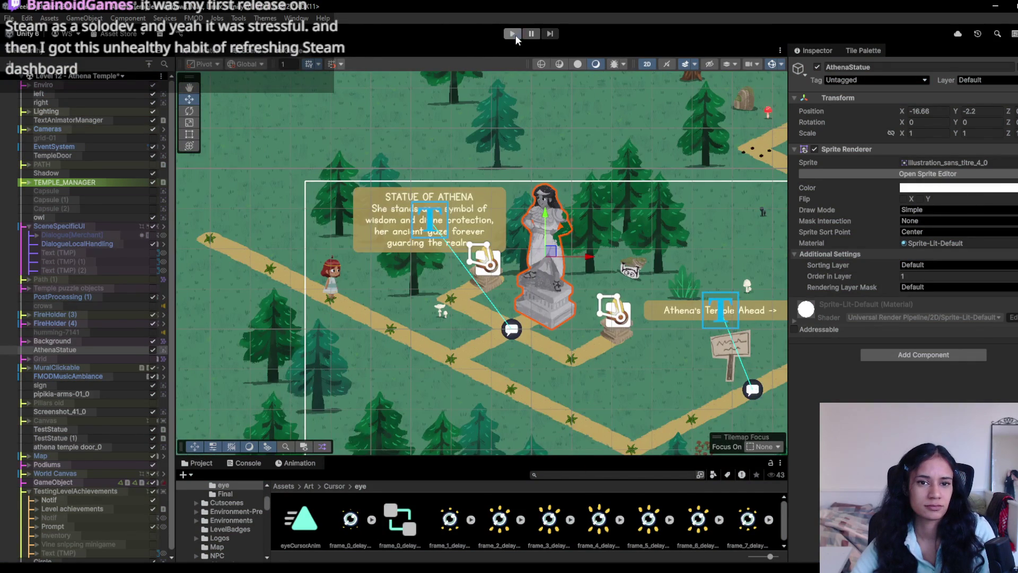
{"action": "left_click", "coordinate": [513, 34]}
- Walk the character past the signpost into the garden puzzle and back down-left
{"action": "left_click", "coordinate": [336, 311]}
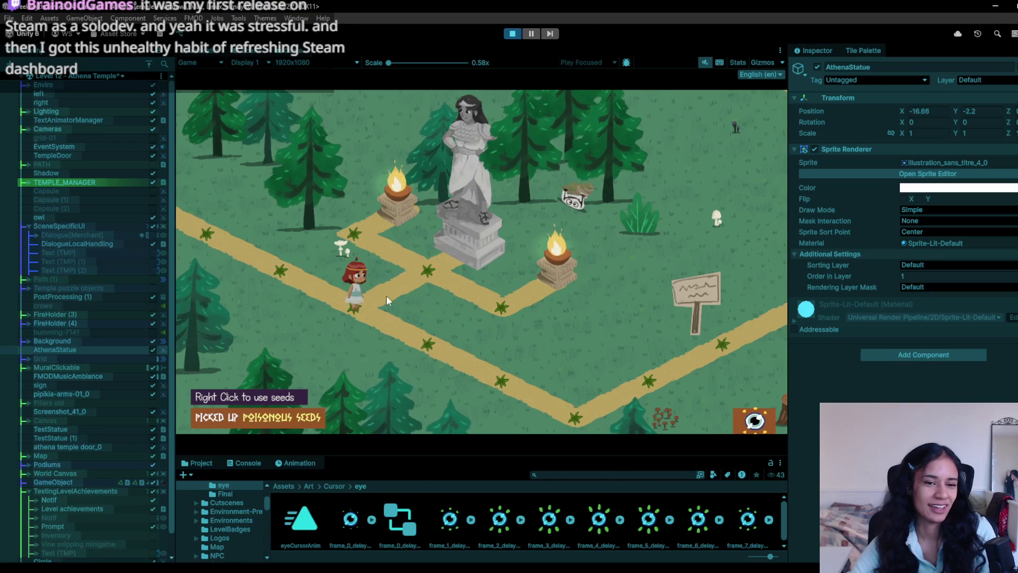
{"action": "left_click", "coordinate": [446, 326]}
{"action": "left_click", "coordinate": [495, 377]}
{"action": "left_click", "coordinate": [567, 395]}
{"action": "left_click", "coordinate": [646, 351]}
{"action": "left_click", "coordinate": [713, 342]}
{"action": "left_click", "coordinate": [764, 291]}
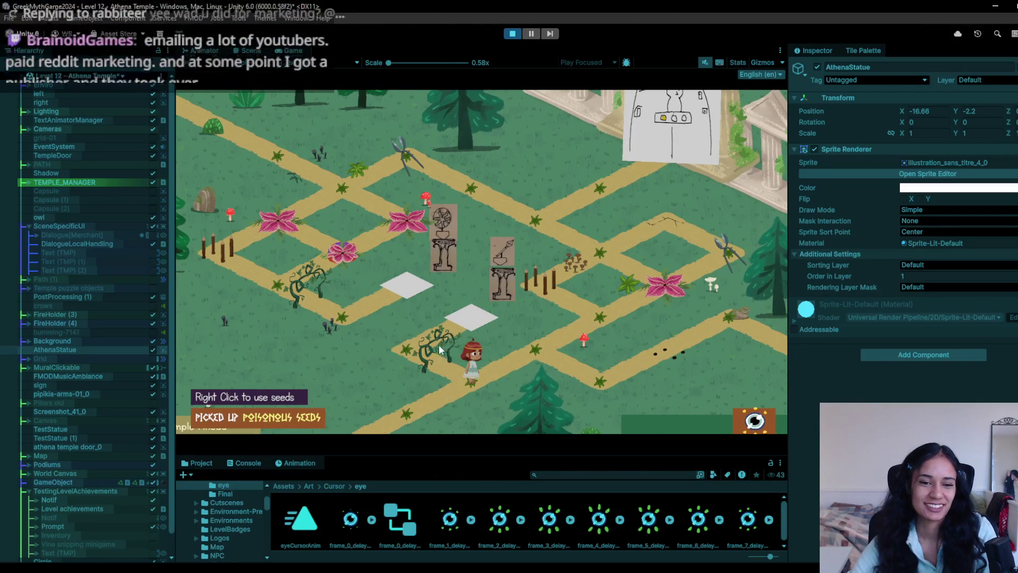
{"action": "left_click", "coordinate": [589, 298]}
{"action": "left_click", "coordinate": [547, 335]}
{"action": "left_click", "coordinate": [507, 361]}
{"action": "left_click", "coordinate": [539, 336]}
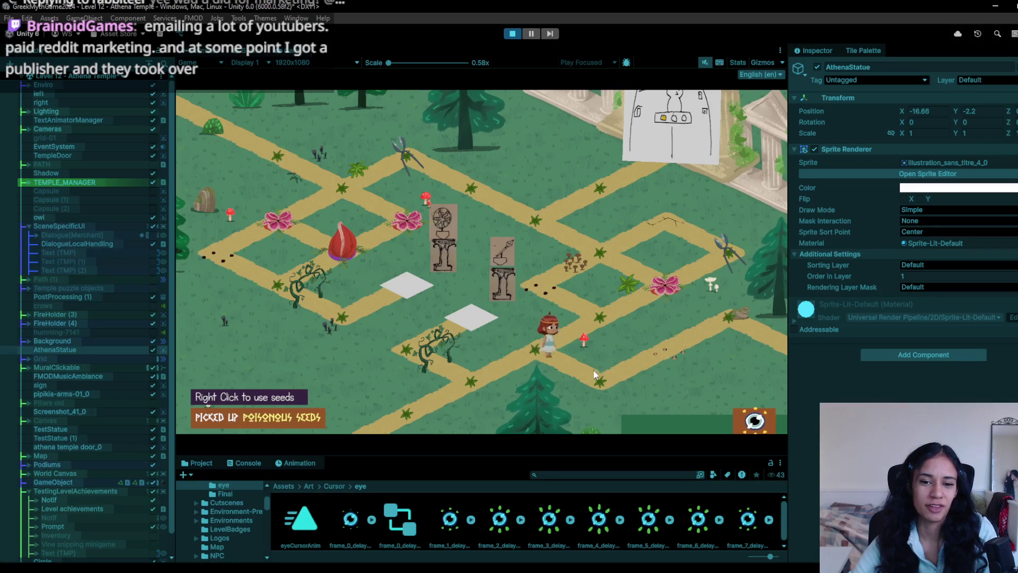
{"action": "left_click", "coordinate": [438, 375]}
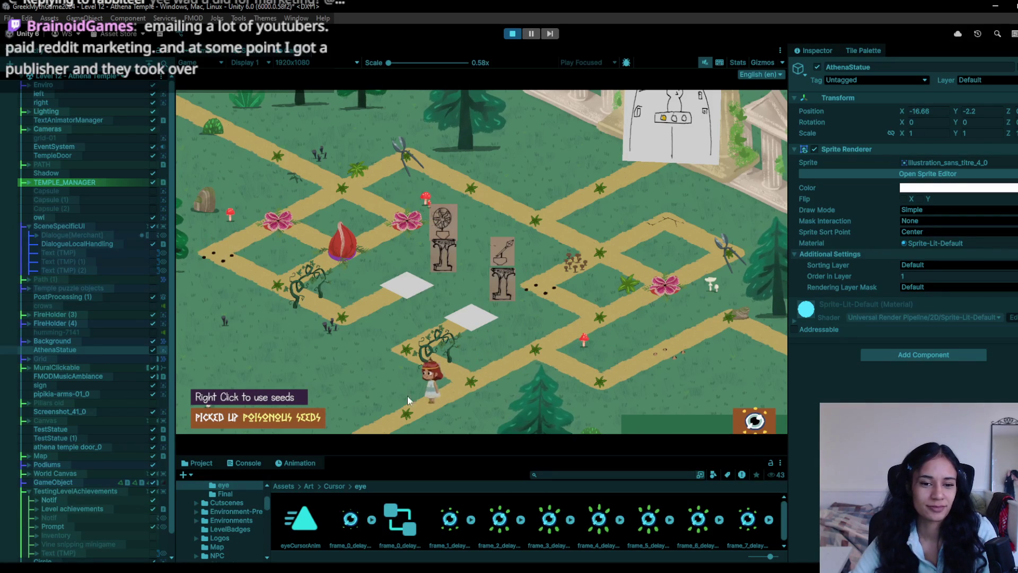
{"action": "left_click", "coordinate": [373, 431]}
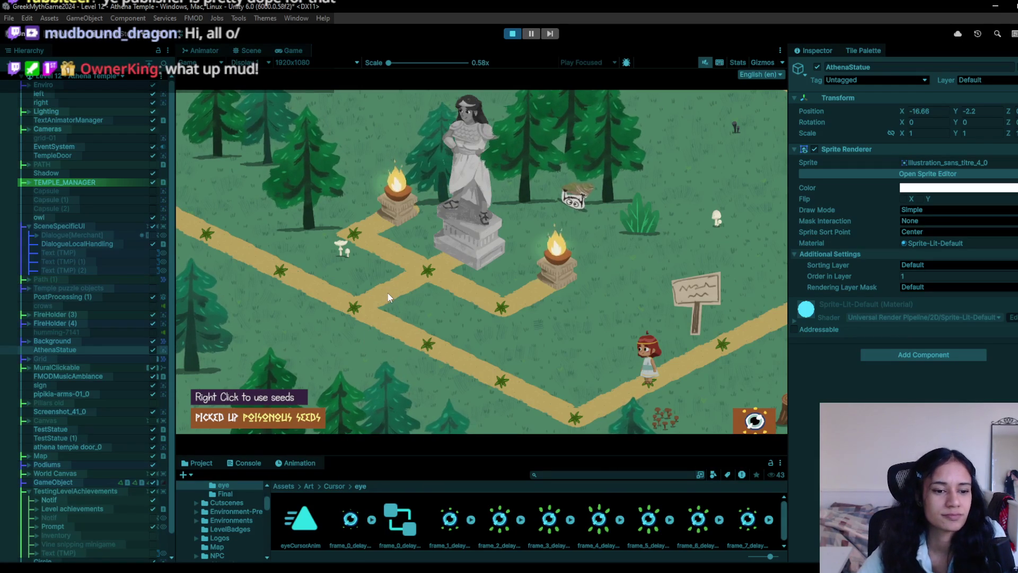
- Check the relic collection panel, then walk the character down the path to the signpost
{"action": "left_click", "coordinate": [750, 413]}
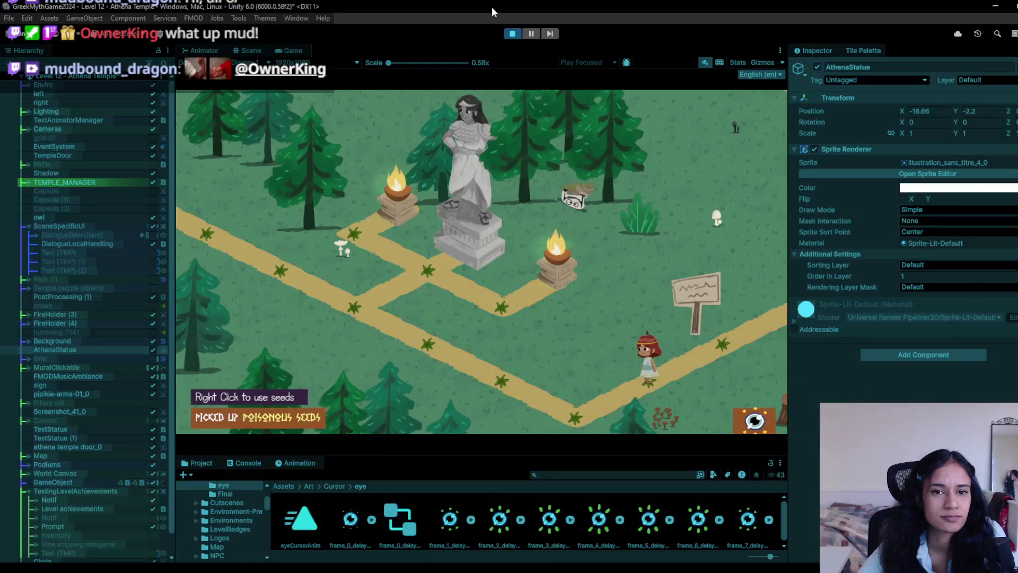
{"action": "key", "text": "a"}
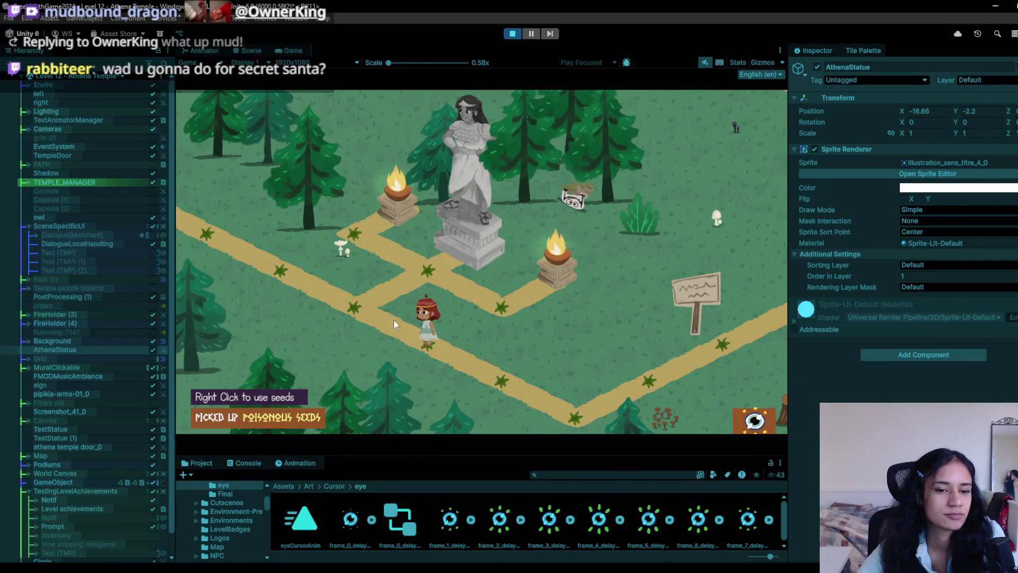
{"action": "key", "text": "a"}
{"action": "left_click", "coordinate": [228, 246]}
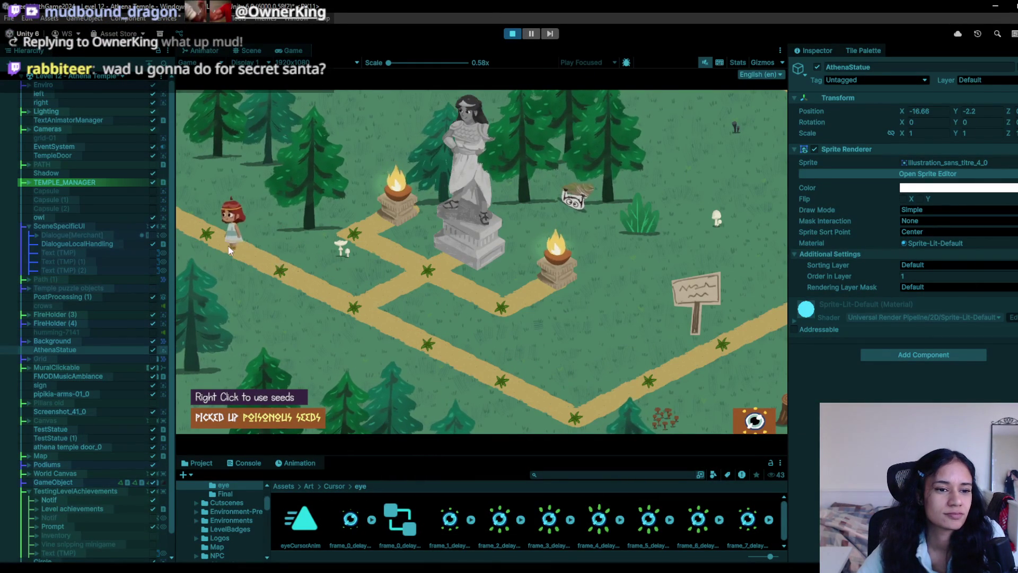
{"action": "left_click", "coordinate": [286, 263]}
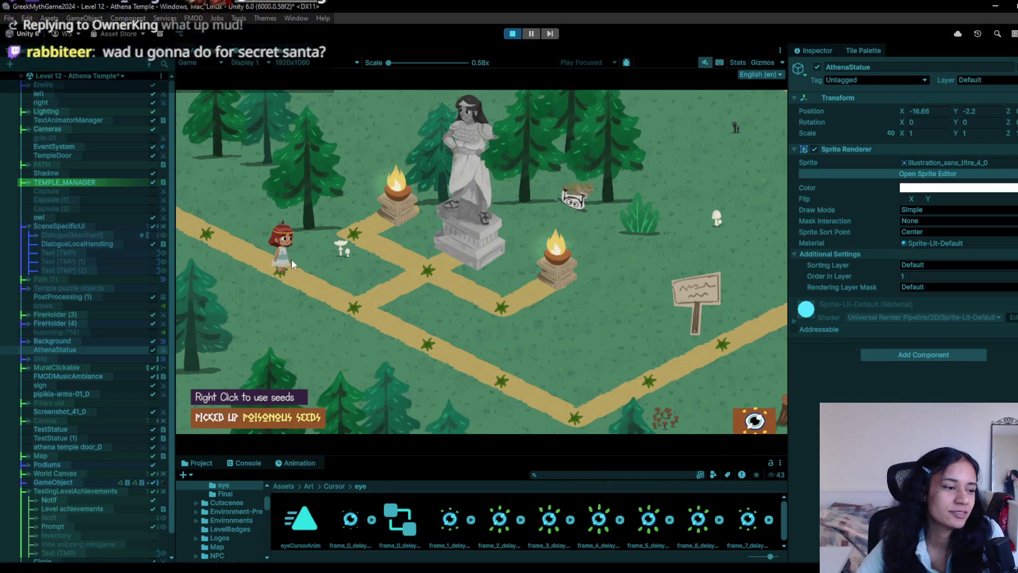
{"action": "mouse_move", "coordinate": [291, 259]}
{"action": "left_mouse_down"}
{"action": "mouse_move", "coordinate": [327, 275]}
{"action": "mouse_move", "coordinate": [343, 300]}
{"action": "mouse_move", "coordinate": [464, 346]}
{"action": "mouse_move", "coordinate": [428, 326]}
{"action": "left_mouse_up"}
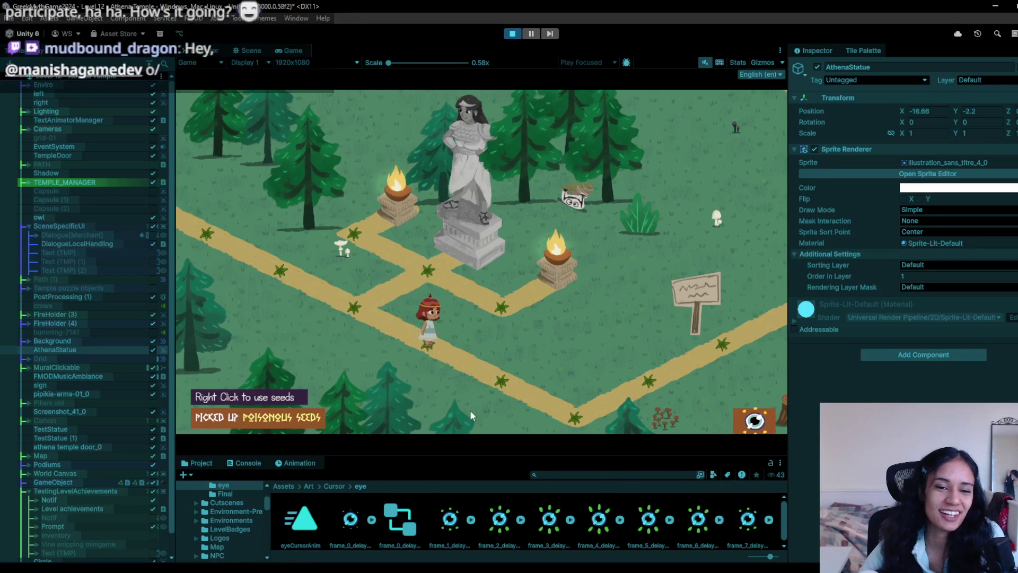
{"action": "left_click", "coordinate": [509, 375]}
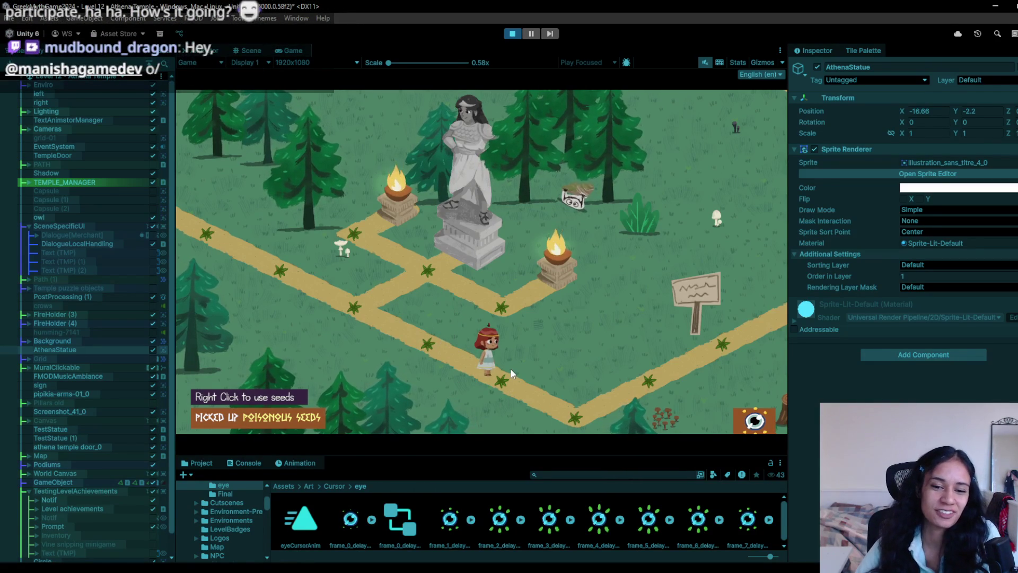
{"action": "left_click", "coordinate": [571, 399]}
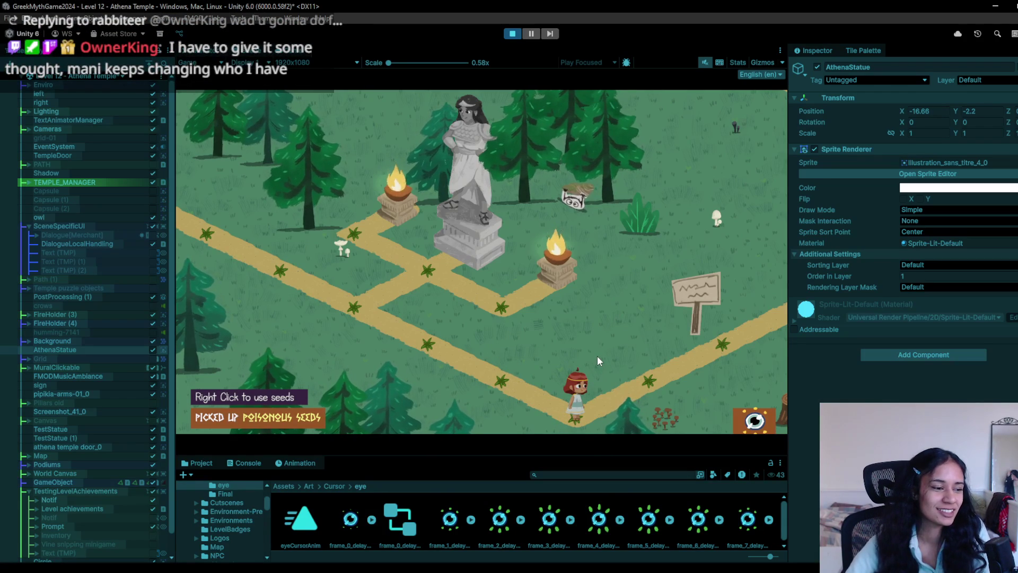
{"action": "left_click", "coordinate": [710, 340]}
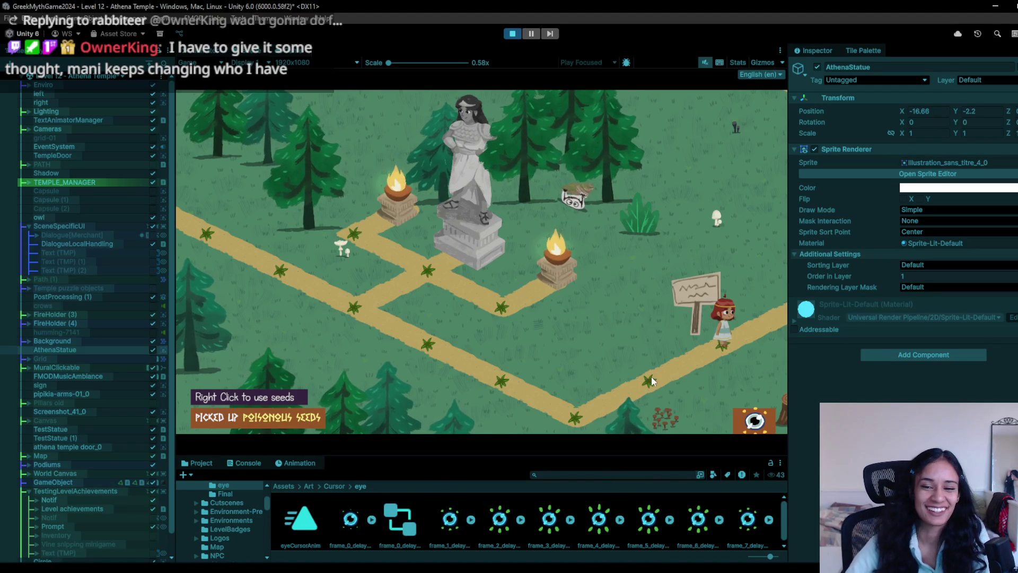
- Walk the character back around the statue, then on along the path toward the garden
{"action": "left_click", "coordinate": [562, 381]}
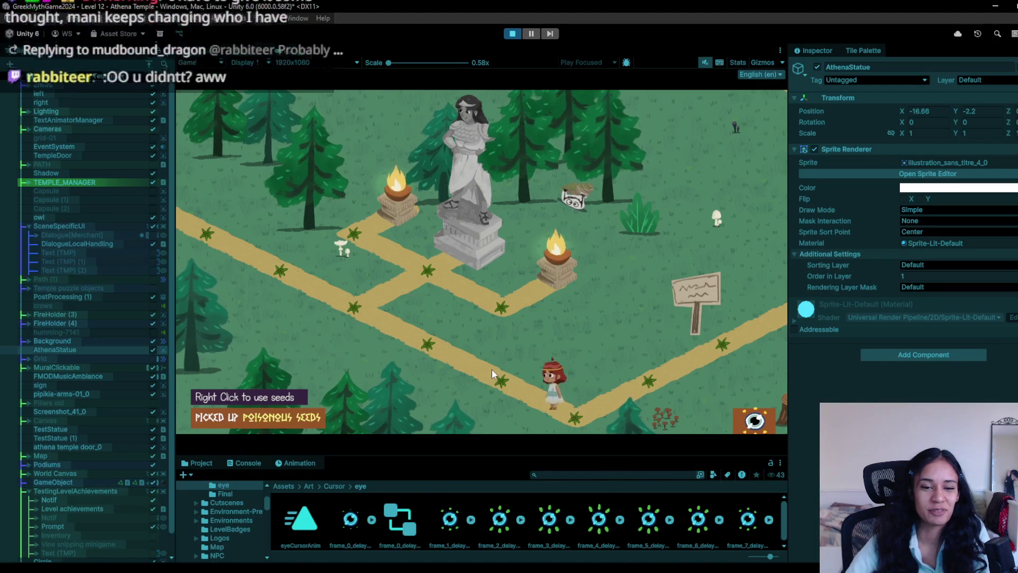
{"action": "left_click", "coordinate": [428, 336]}
{"action": "left_click", "coordinate": [355, 298]}
{"action": "left_click", "coordinate": [244, 241]}
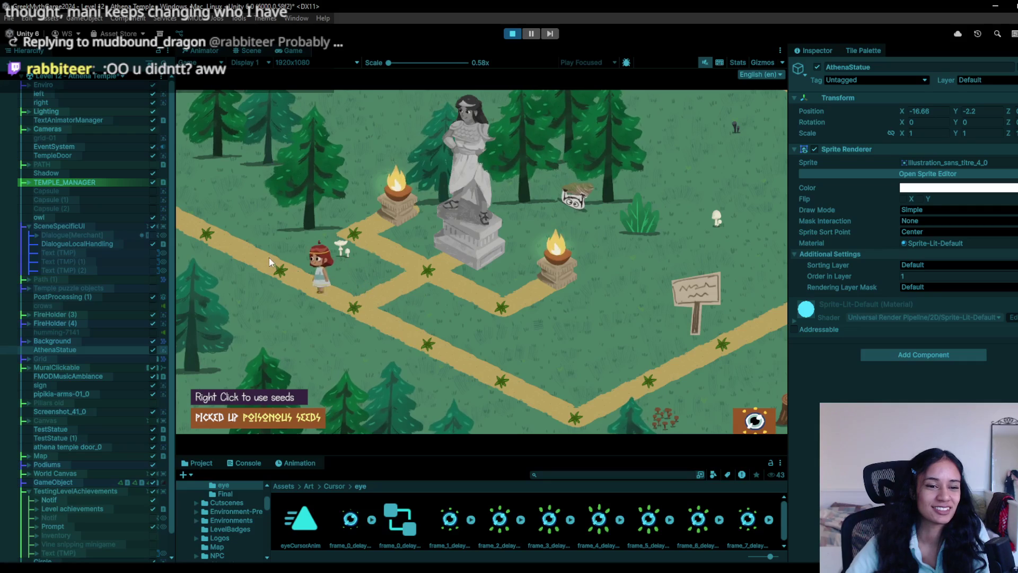
{"action": "left_click", "coordinate": [301, 282]}
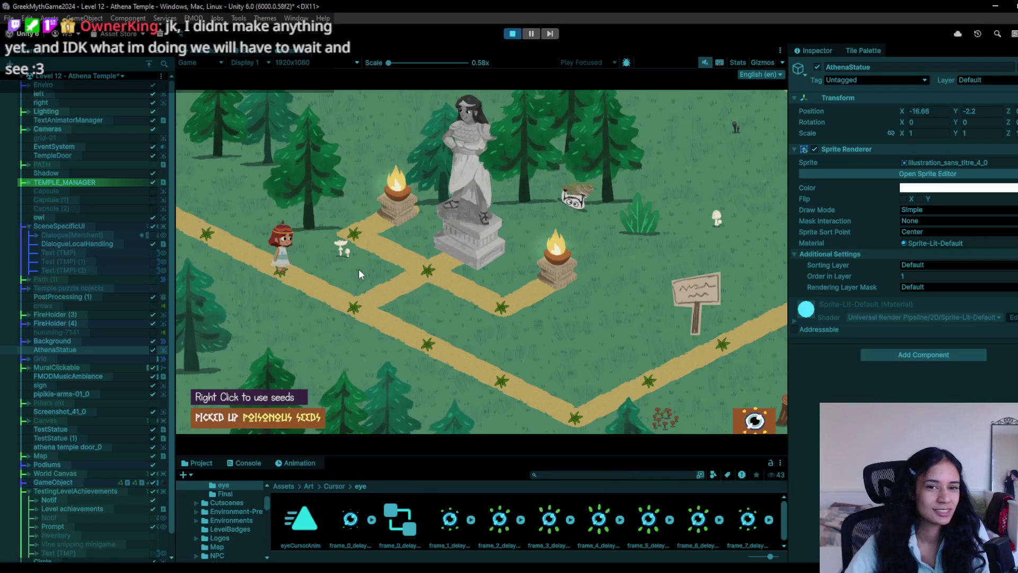
{"action": "left_click", "coordinate": [364, 304]}
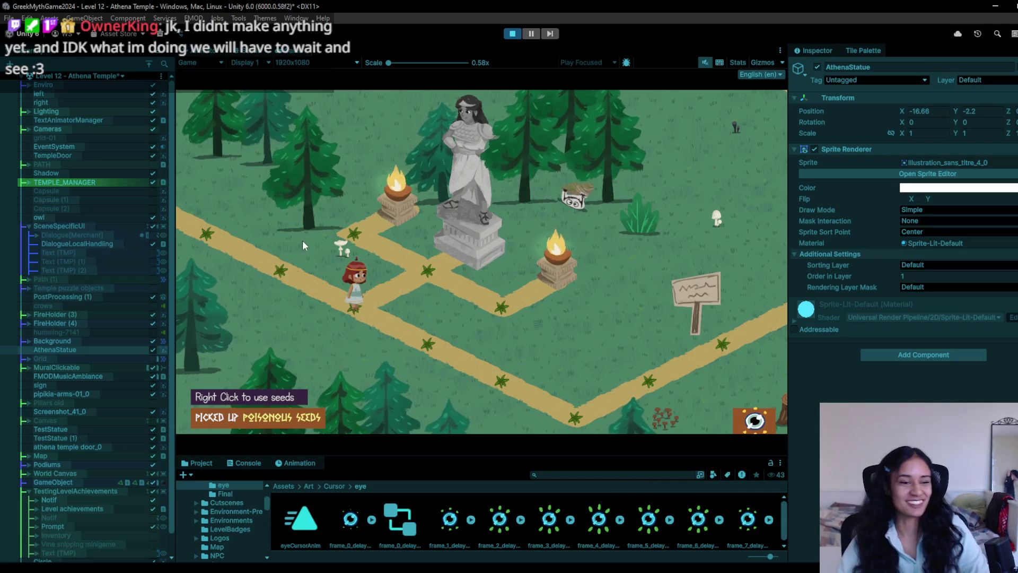
{"action": "left_click", "coordinate": [262, 261]}
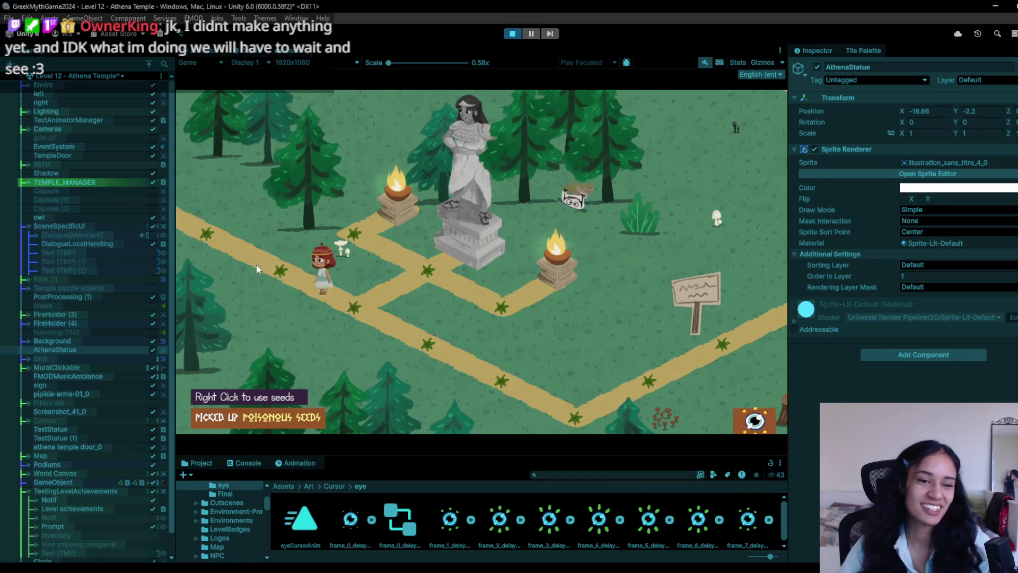
{"action": "left_click", "coordinate": [405, 292]}
{"action": "left_click", "coordinate": [424, 350]}
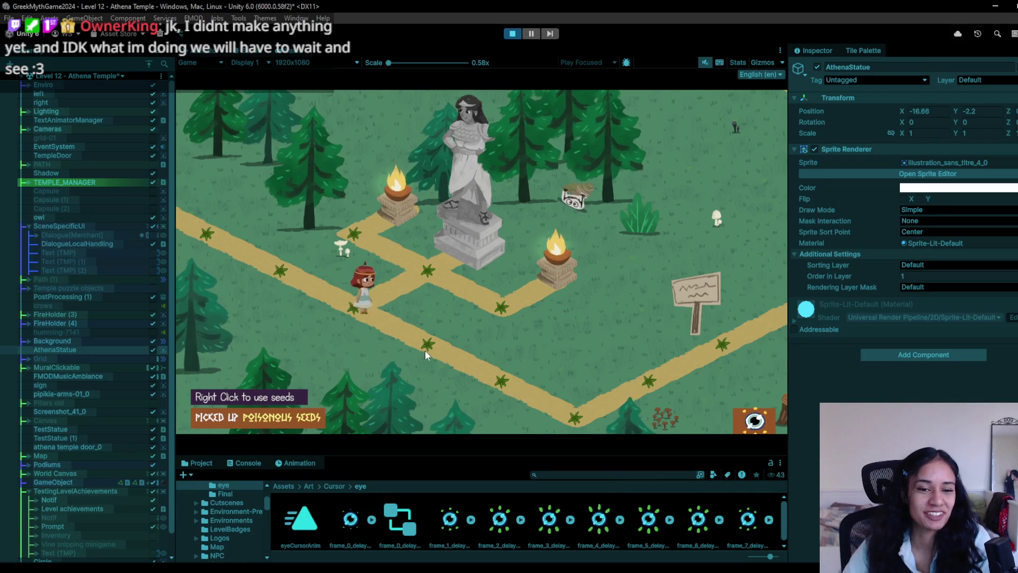
{"action": "left_click", "coordinate": [366, 314]}
{"action": "mouse_move", "coordinate": [390, 333]}
{"action": "left_mouse_down"}
{"action": "mouse_move", "coordinate": [566, 405]}
{"action": "mouse_move", "coordinate": [649, 384]}
{"action": "mouse_move", "coordinate": [743, 324]}
{"action": "mouse_move", "coordinate": [768, 295]}
{"action": "left_mouse_up"}
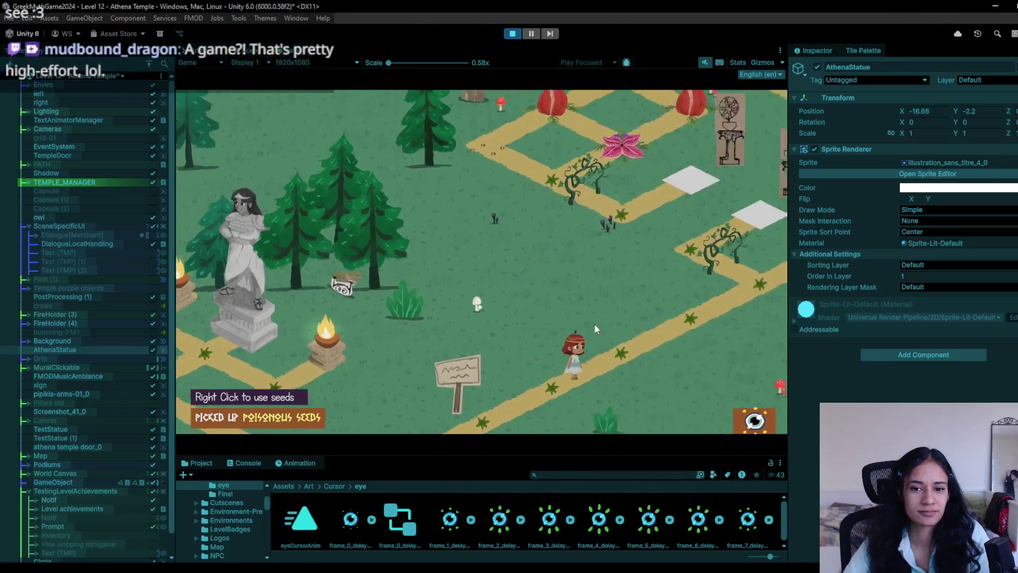
- Walk the character along the garden paths toward the puzzle tiles, then stop the game
{"action": "left_click_drag", "start_coordinate": [405, 414], "coordinate": [475, 364]}
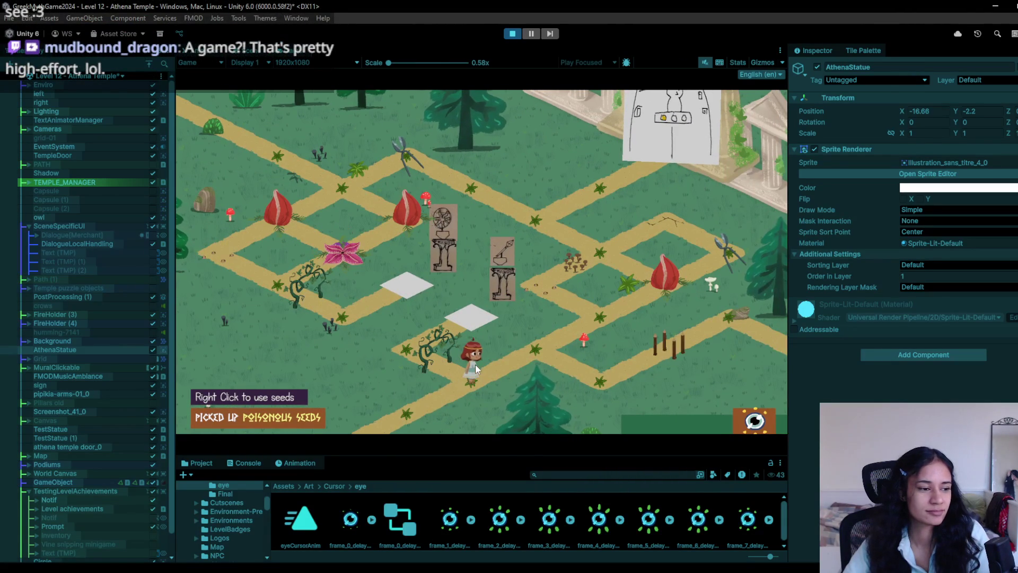
{"action": "left_click", "coordinate": [466, 367]}
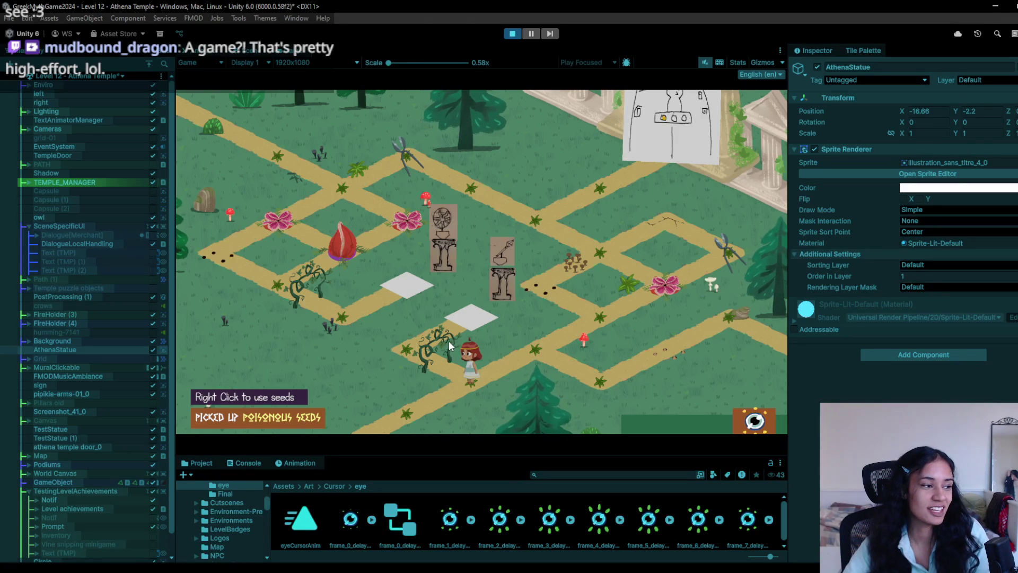
{"action": "left_click", "coordinate": [405, 403]}
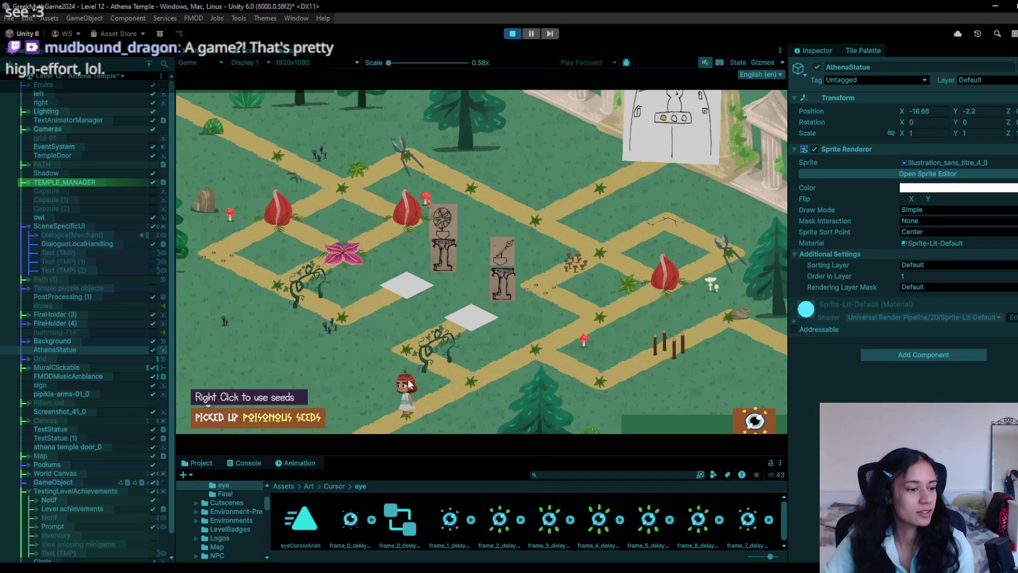
{"action": "mouse_move", "coordinate": [483, 381]}
{"action": "left_mouse_down"}
{"action": "mouse_move", "coordinate": [601, 317]}
{"action": "mouse_move", "coordinate": [613, 285]}
{"action": "mouse_move", "coordinate": [553, 386]}
{"action": "mouse_move", "coordinate": [561, 333]}
{"action": "mouse_move", "coordinate": [461, 377]}
{"action": "mouse_move", "coordinate": [421, 338]}
{"action": "left_mouse_up"}
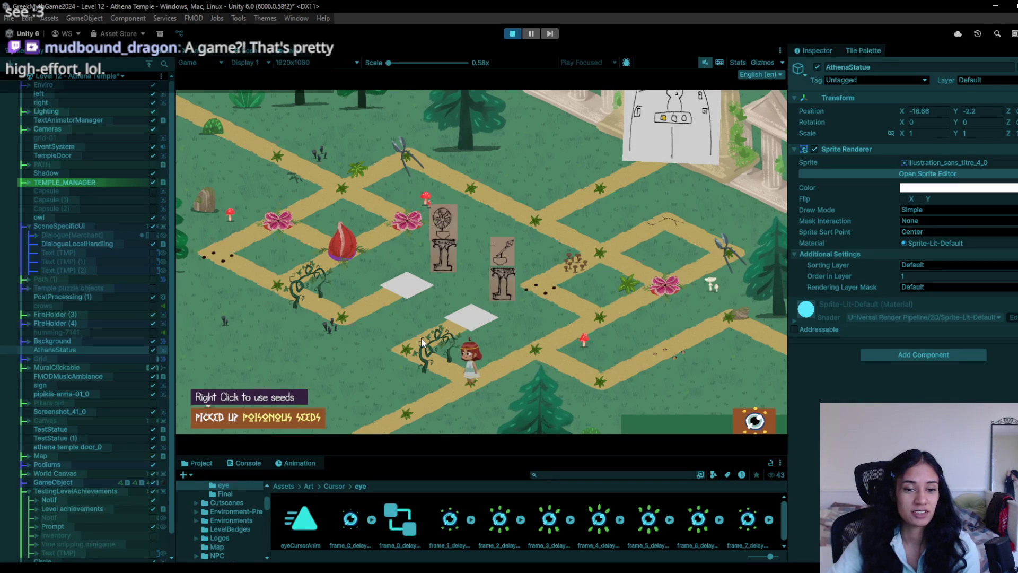
{"action": "mouse_move", "coordinate": [606, 317]}
{"action": "left_mouse_down"}
{"action": "mouse_move", "coordinate": [581, 326]}
{"action": "mouse_move", "coordinate": [606, 308]}
{"action": "mouse_move", "coordinate": [559, 311]}
{"action": "mouse_move", "coordinate": [551, 322]}
{"action": "mouse_move", "coordinate": [586, 305]}
{"action": "left_mouse_up"}
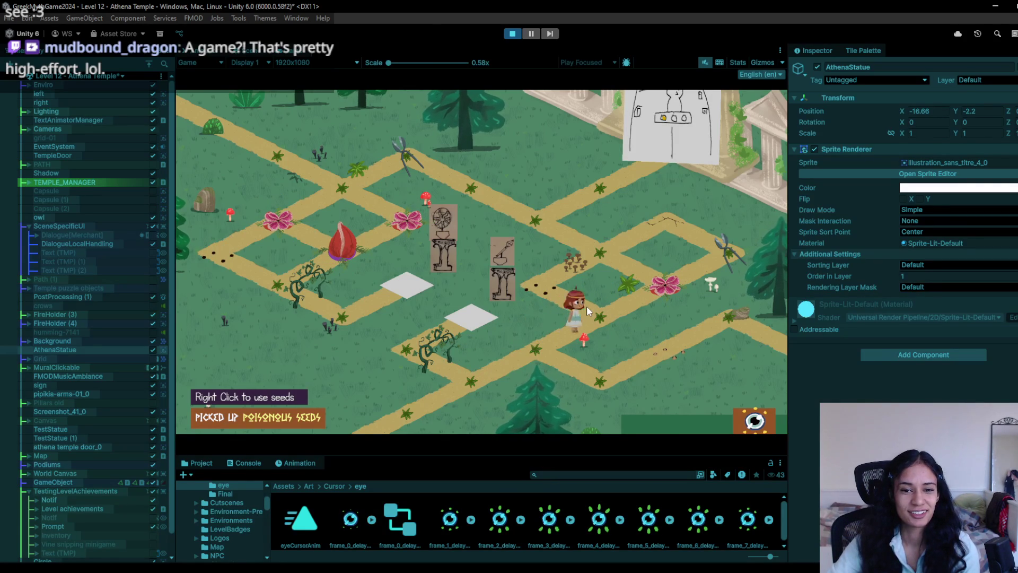
{"action": "left_click", "coordinate": [512, 35]}
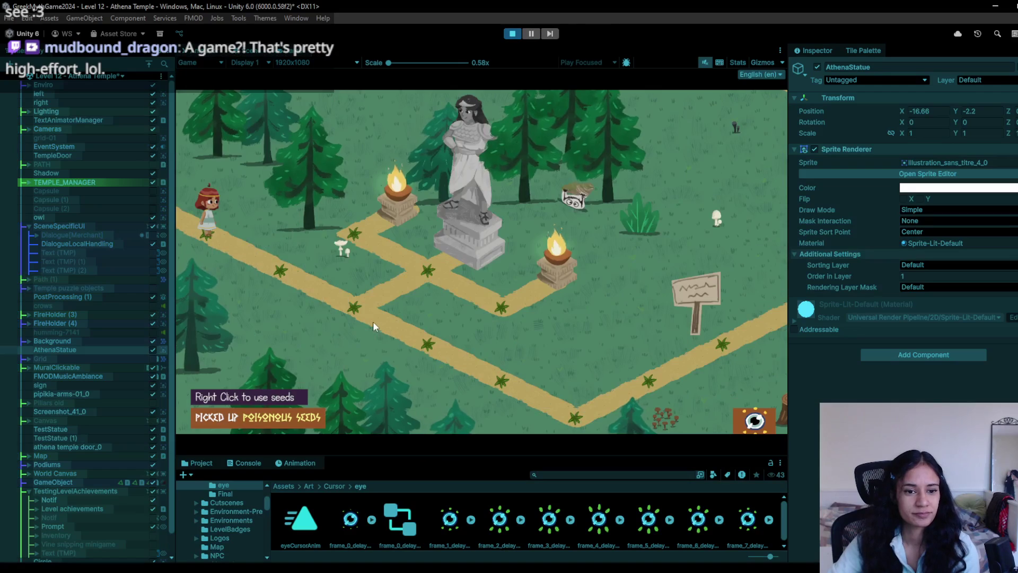
- Walk the girl to the signpost and show the 'Path X - Podium Mayhem' badge panel
{"action": "left_click", "coordinate": [374, 320]}
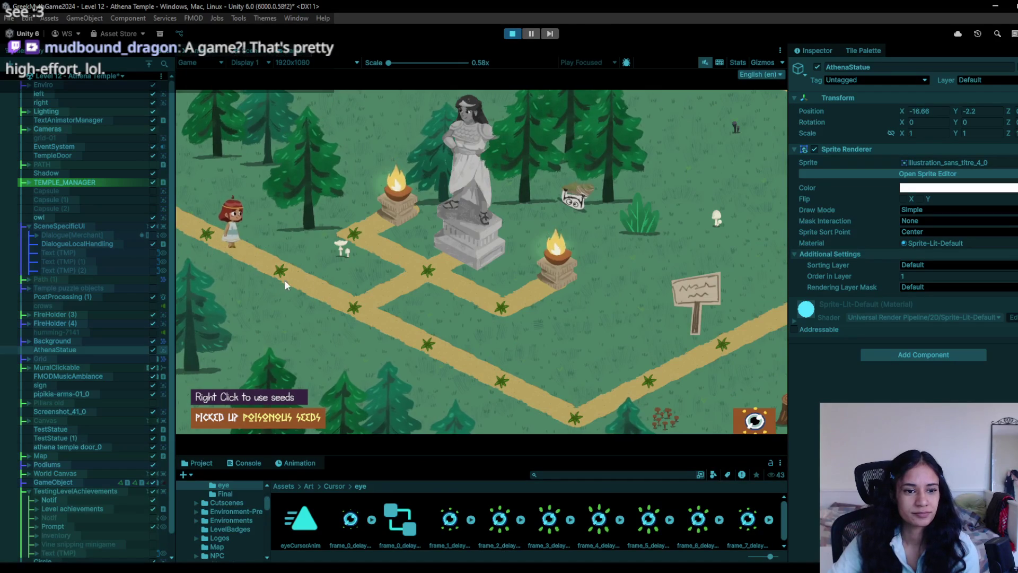
{"action": "mouse_move", "coordinate": [415, 336]}
{"action": "left_mouse_down"}
{"action": "mouse_move", "coordinate": [494, 380]}
{"action": "mouse_move", "coordinate": [560, 399]}
{"action": "left_mouse_up"}
{"action": "left_click", "coordinate": [721, 332]}
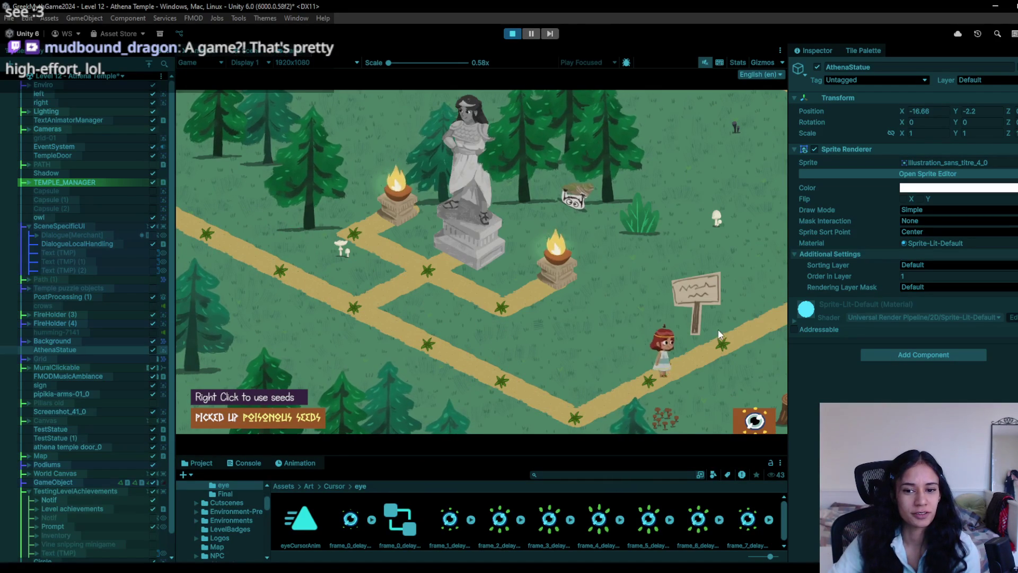
{"action": "left_click", "coordinate": [753, 420]}
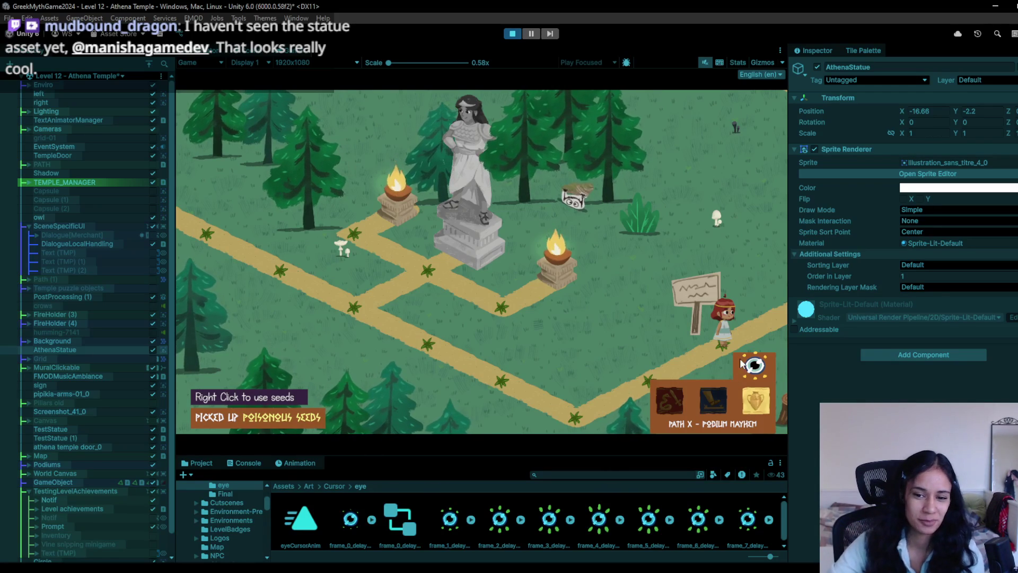
- Walk the girl up-left to the path end and back down-right
{"action": "left_click", "coordinate": [652, 345]}
{"action": "left_click", "coordinate": [553, 402]}
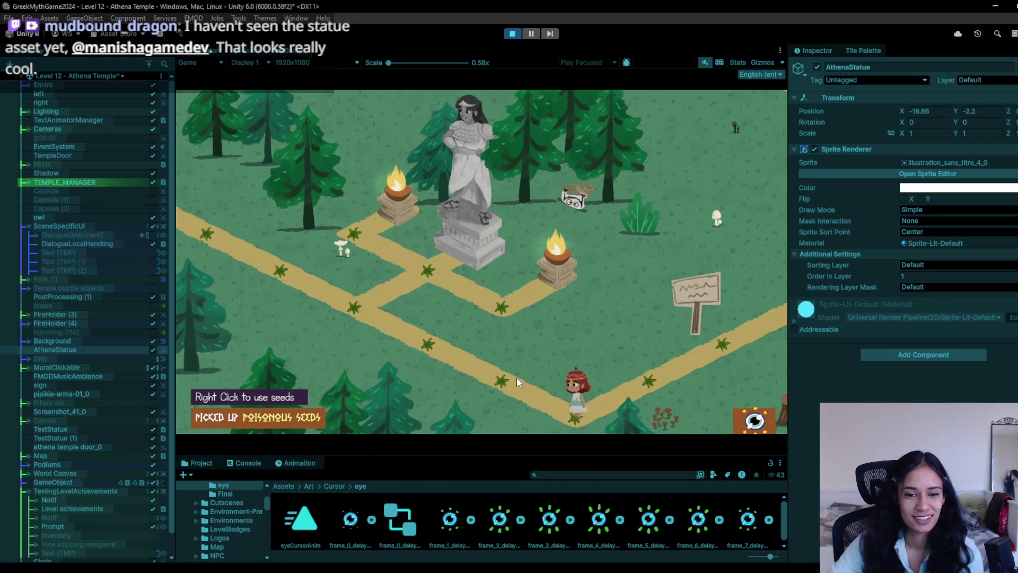
{"action": "left_click", "coordinate": [435, 357]}
{"action": "left_click", "coordinate": [303, 259]}
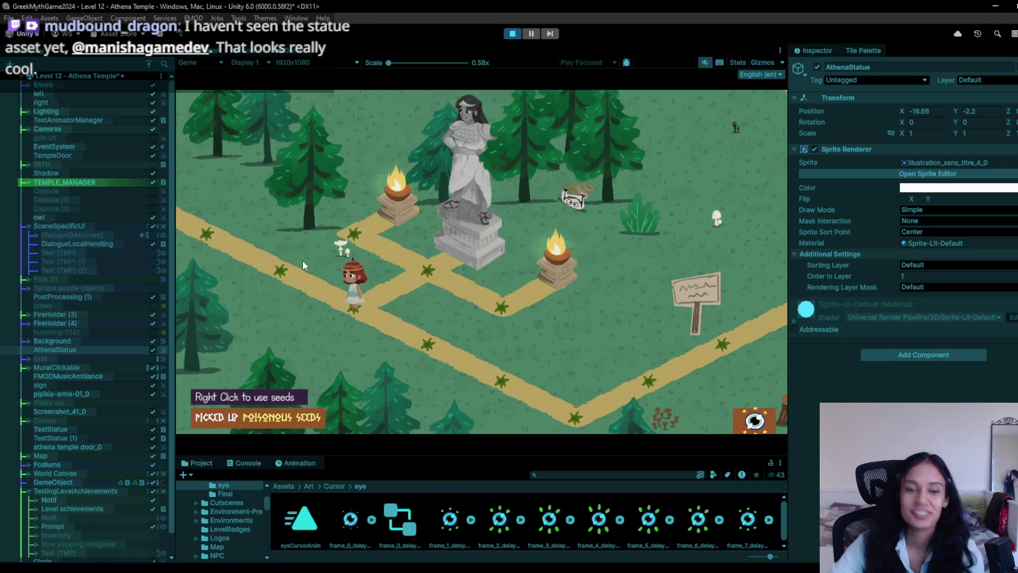
{"action": "left_click", "coordinate": [218, 216]}
{"action": "left_click", "coordinate": [271, 275]}
{"action": "left_click", "coordinate": [373, 339]}
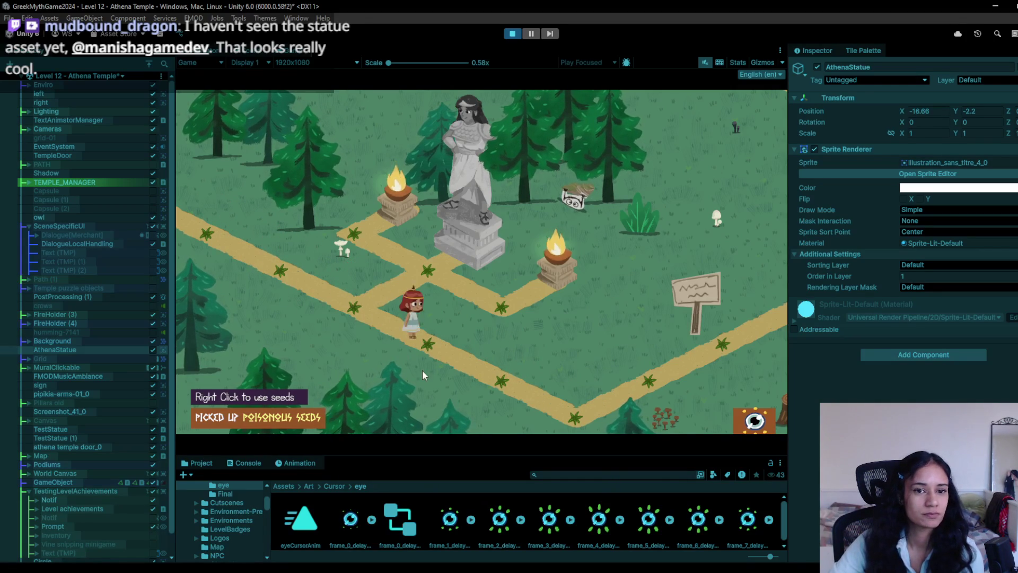
{"action": "left_click", "coordinate": [580, 403]}
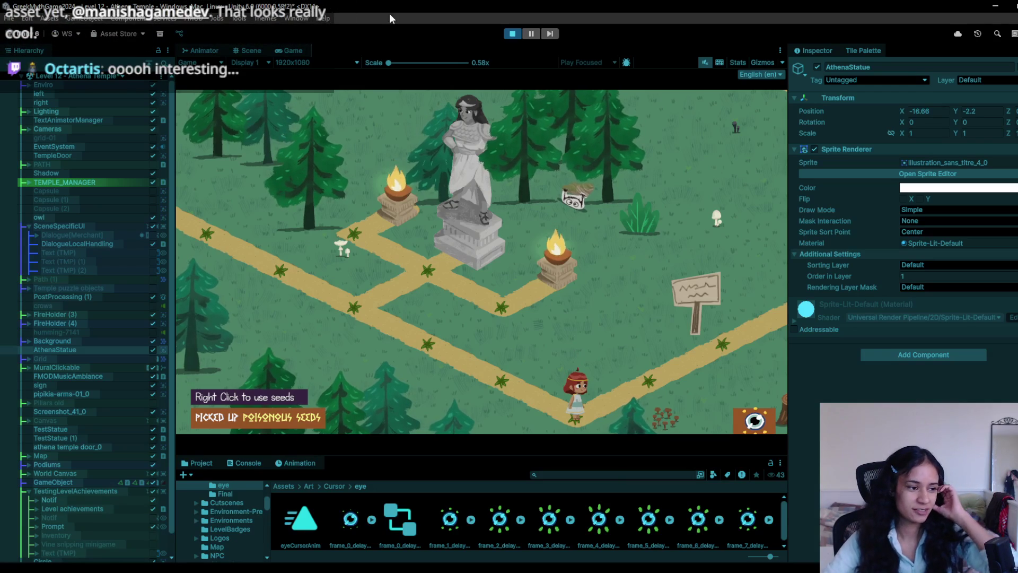
- Exit Play mode and bring up the Level 12 – Athena Temple scene's options menu
{"action": "key", "text": "ctrl+1"}
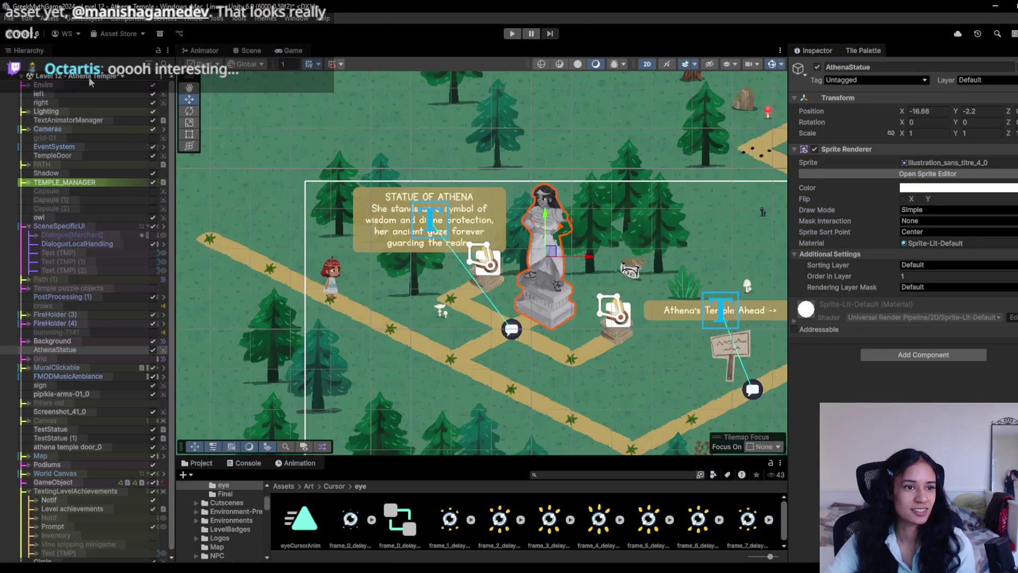
{"action": "left_click", "coordinate": [88, 78]}
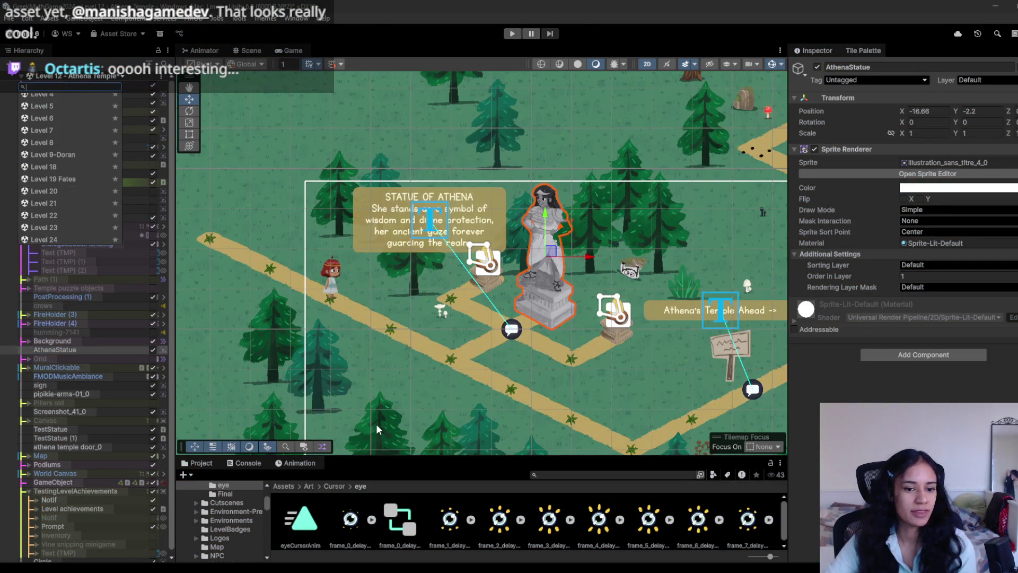
{"action": "left_click", "coordinate": [135, 78]}
{"action": "right_click", "coordinate": [160, 77]}
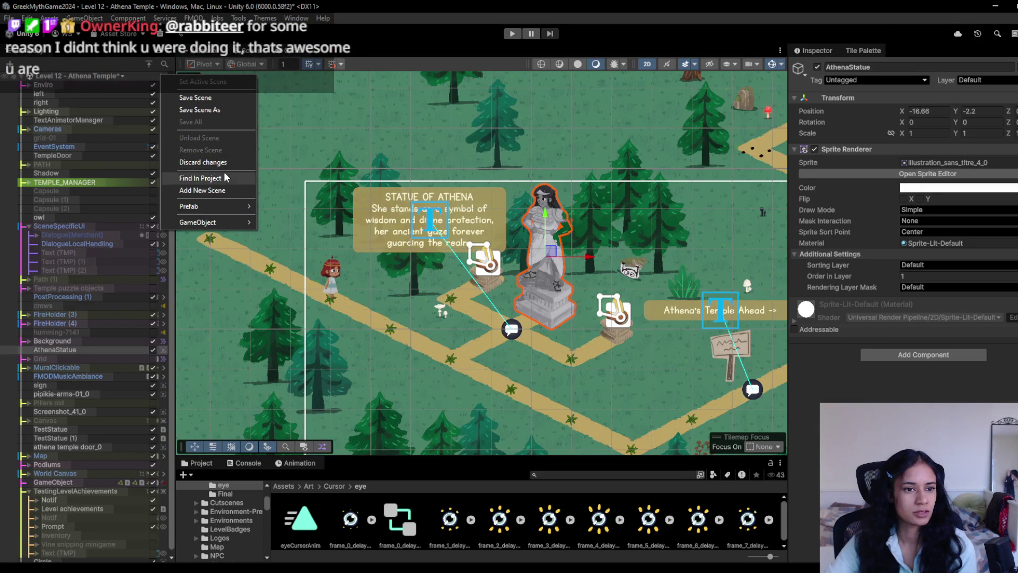
- Open the Level 11 forest scene, answering the save prompt, and pan to the well
{"action": "left_click", "coordinate": [224, 178]}
{"action": "double_click", "coordinate": [348, 520]}
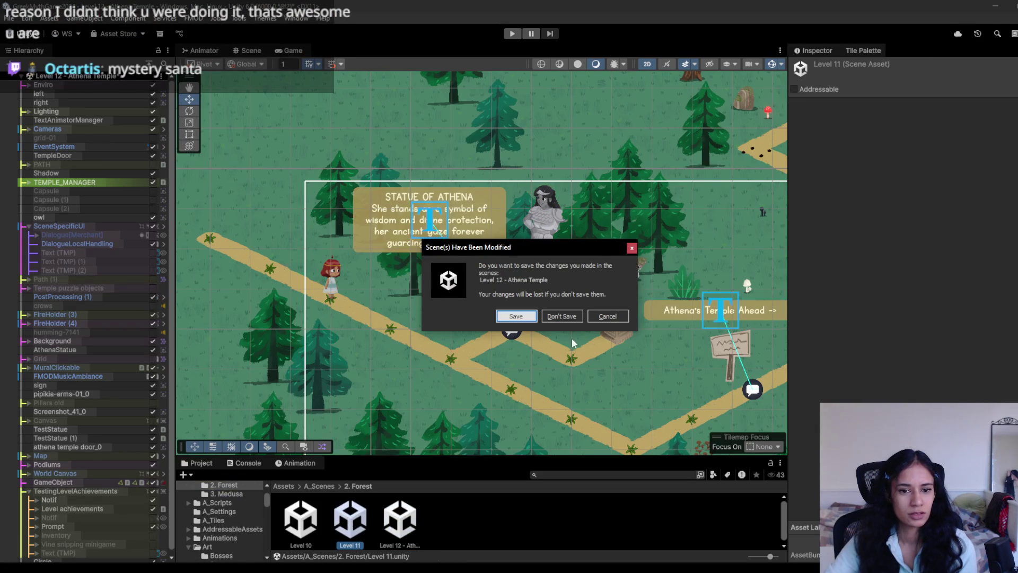
{"action": "left_click", "coordinate": [525, 317]}
{"action": "mouse_move", "coordinate": [574, 288]}
{"action": "left_mouse_down"}
{"action": "mouse_move", "coordinate": [629, 352]}
{"action": "mouse_move", "coordinate": [482, 227]}
{"action": "mouse_move", "coordinate": [346, 193]}
{"action": "mouse_move", "coordinate": [367, 172]}
{"action": "mouse_move", "coordinate": [676, 206]}
{"action": "mouse_move", "coordinate": [585, 218]}
{"action": "mouse_move", "coordinate": [551, 194]}
{"action": "left_mouse_up"}
- Playtest Level 11 through the Grid 2 camera by raising its priority over Grid 0 and 1, then stop
{"action": "key", "text": "ctrl+p"}
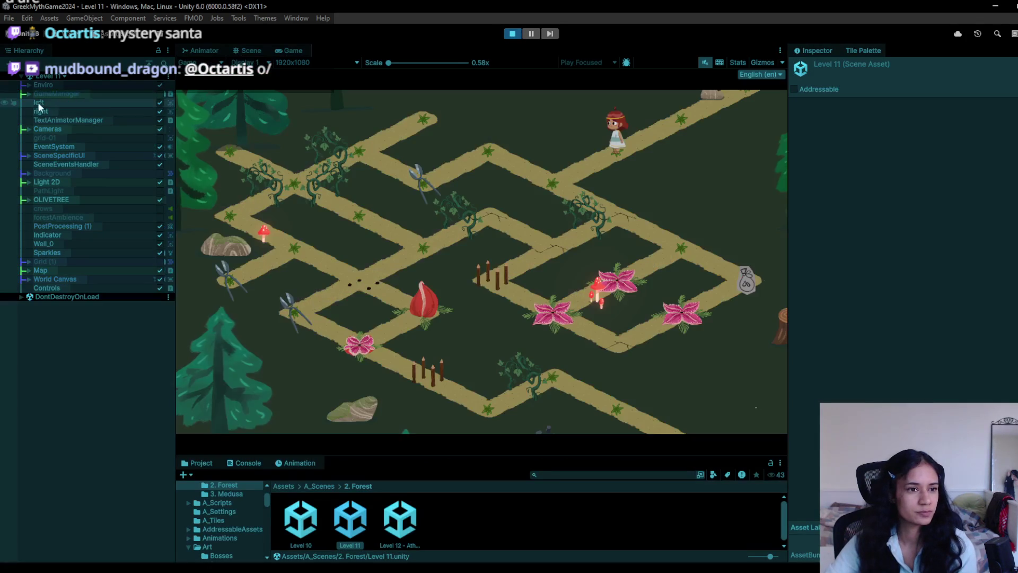
{"action": "left_click", "coordinate": [29, 130]}
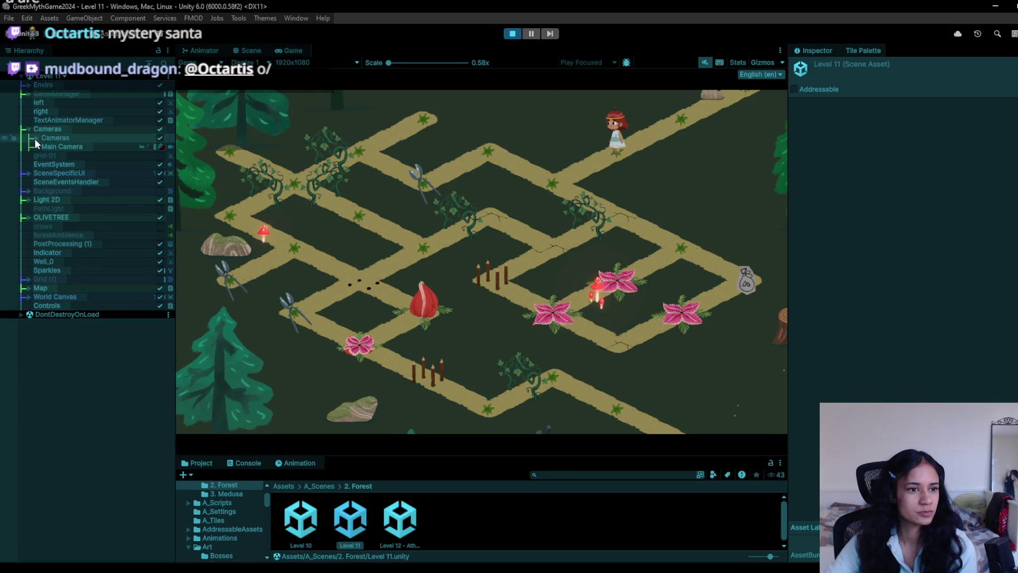
{"action": "left_click", "coordinate": [36, 138]}
{"action": "left_click", "coordinate": [103, 164]}
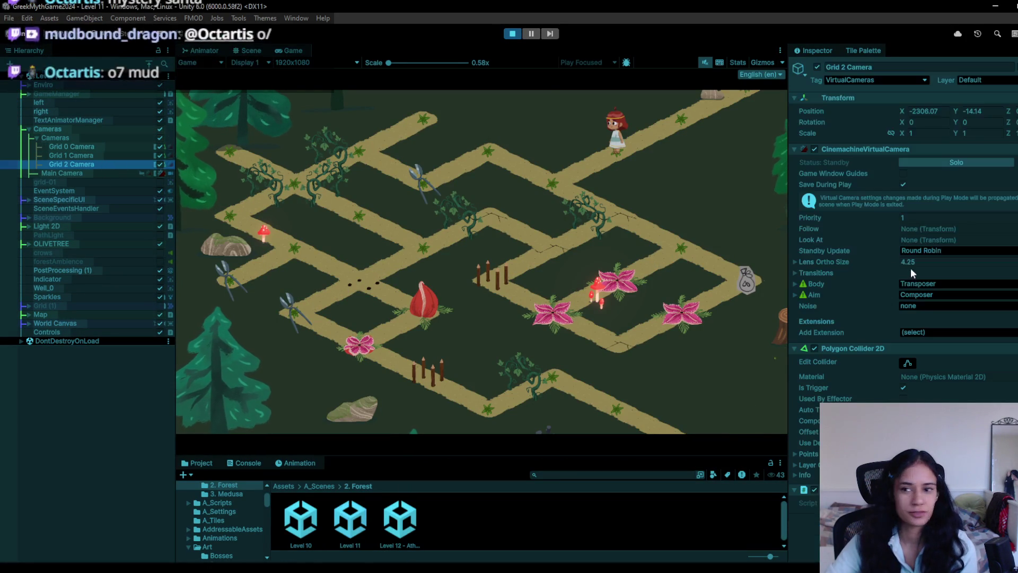
{"action": "left_click", "coordinate": [889, 220]}
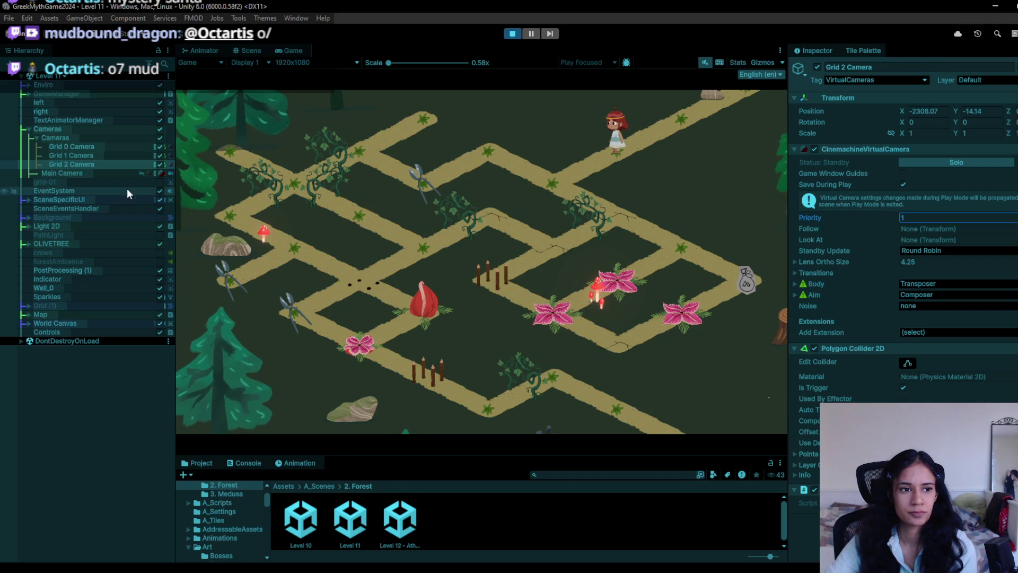
{"action": "left_click", "coordinate": [160, 146]}
{"action": "left_click", "coordinate": [160, 156]}
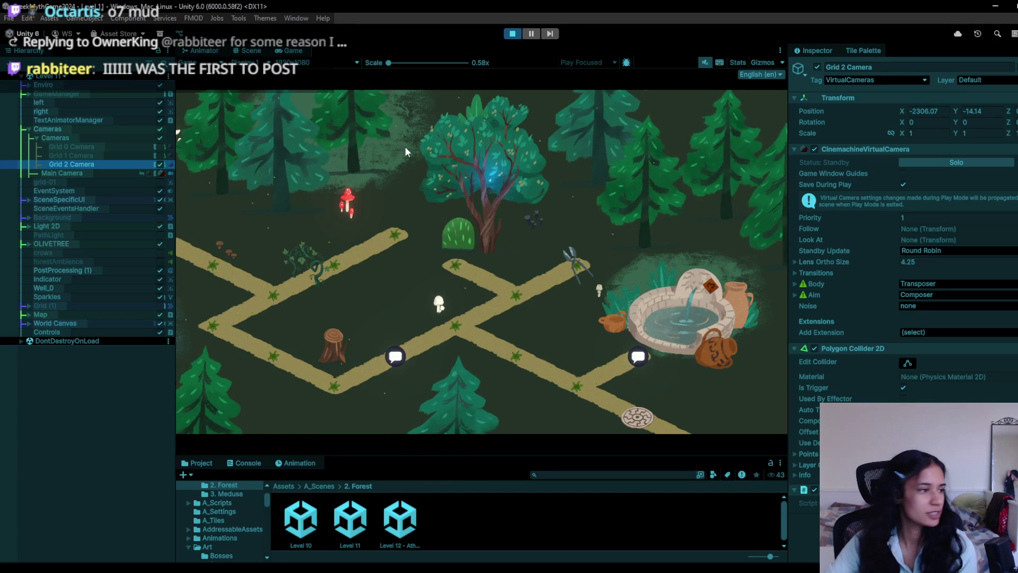
{"action": "left_click", "coordinate": [509, 35]}
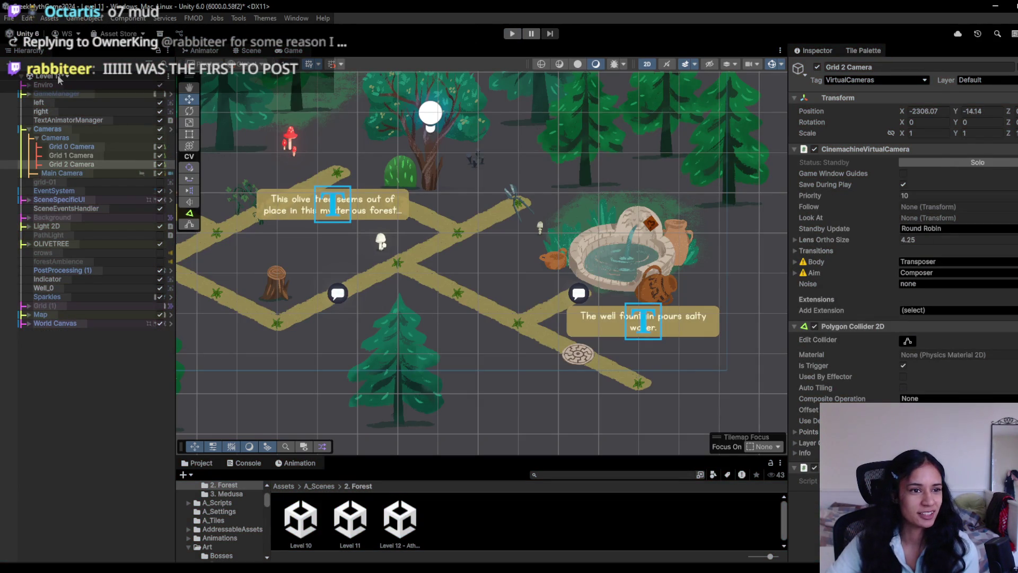
- Switch to Level 12 – Athena Temple, saving Level 11's changes, and frame Capsule (1) in the view
{"action": "left_click", "coordinate": [64, 76]}
{"action": "left_click", "coordinate": [78, 394]}
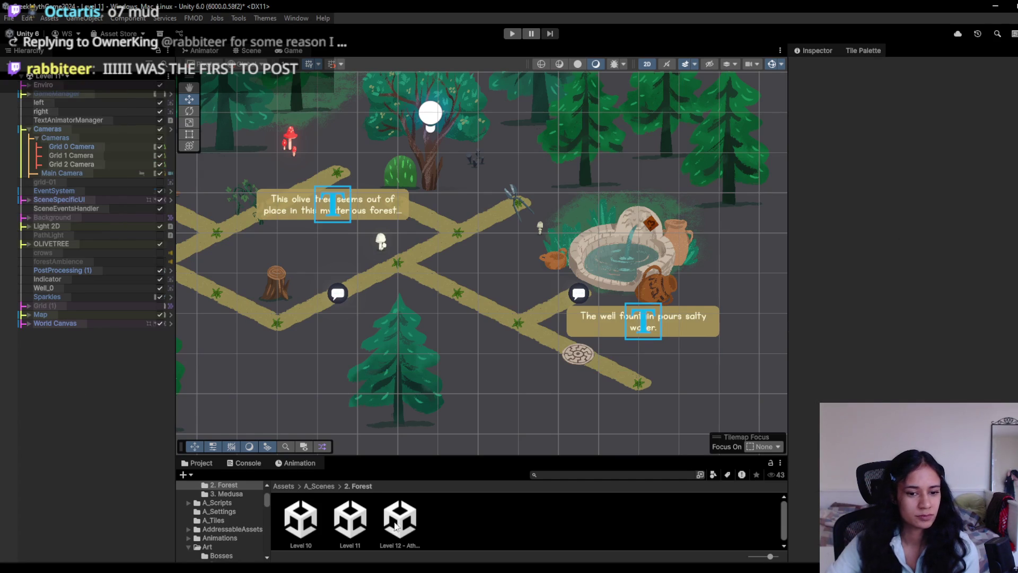
{"action": "double_click", "coordinate": [400, 519]}
{"action": "left_click", "coordinate": [519, 318]}
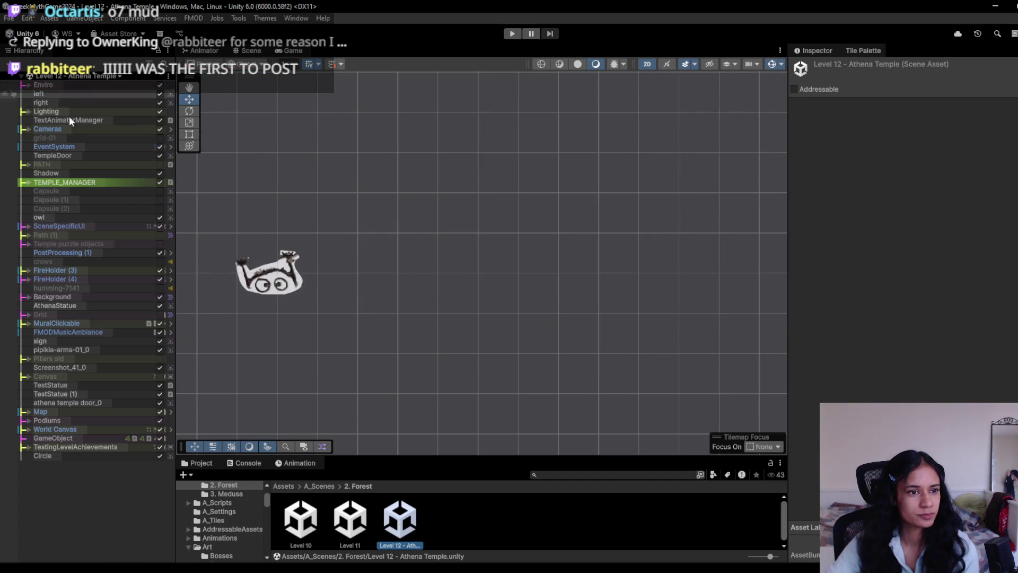
{"action": "double_click", "coordinate": [73, 200]}
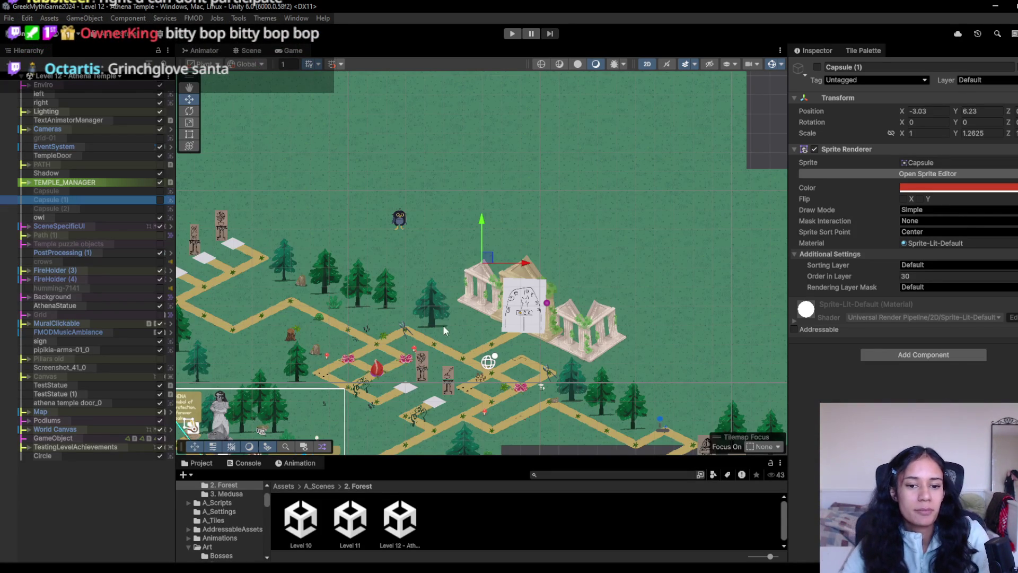
- Play Level 12, lead the girl down-right to the PATH X - PODIUM MAYHEM badge panel, then stop
{"action": "scroll", "coordinate": [444, 329], "scroll_direction": "down", "scroll_amount": 5}
{"action": "scroll", "coordinate": [437, 271], "scroll_direction": "up", "scroll_amount": 3}
{"action": "scroll", "coordinate": [438, 270], "scroll_direction": "up", "scroll_amount": 3}
{"action": "left_click", "coordinate": [511, 36]}
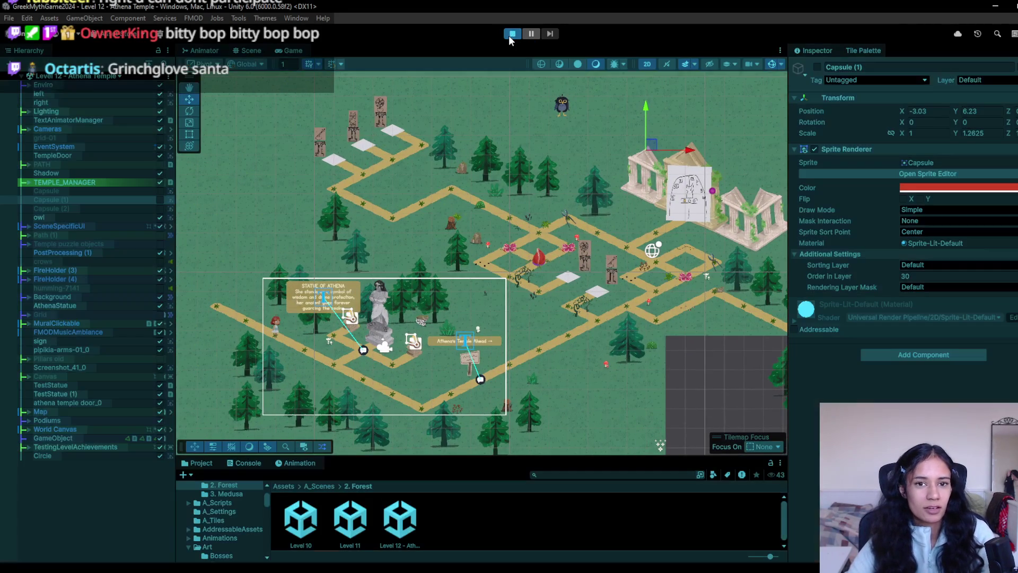
{"action": "mouse_move", "coordinate": [349, 307]}
{"action": "left_mouse_down"}
{"action": "mouse_move", "coordinate": [521, 382]}
{"action": "mouse_move", "coordinate": [545, 404]}
{"action": "mouse_move", "coordinate": [660, 383]}
{"action": "mouse_move", "coordinate": [644, 382]}
{"action": "mouse_move", "coordinate": [708, 326]}
{"action": "mouse_move", "coordinate": [779, 303]}
{"action": "mouse_move", "coordinate": [591, 332]}
{"action": "mouse_move", "coordinate": [565, 321]}
{"action": "left_mouse_up"}
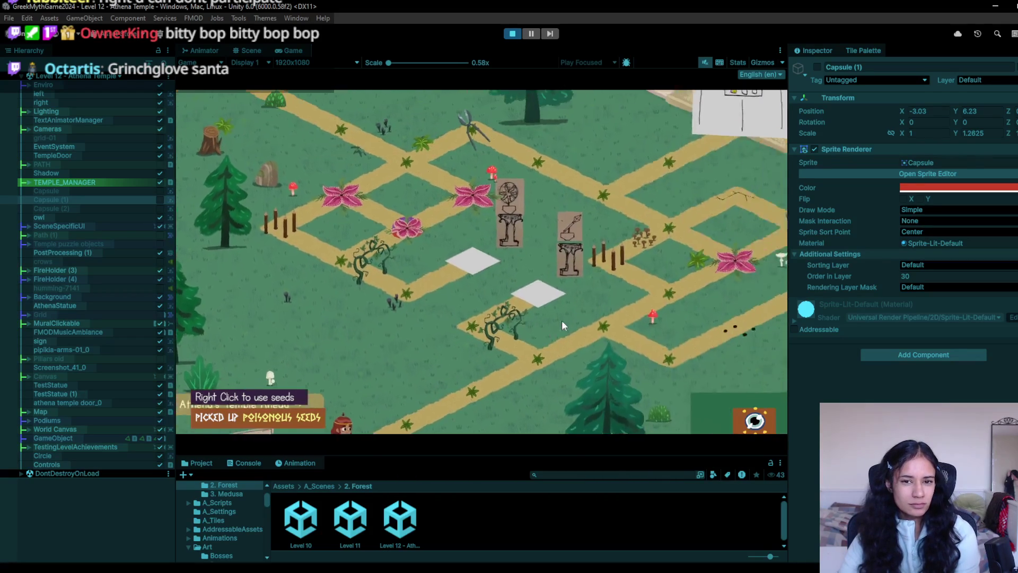
{"action": "mouse_move", "coordinate": [756, 411]}
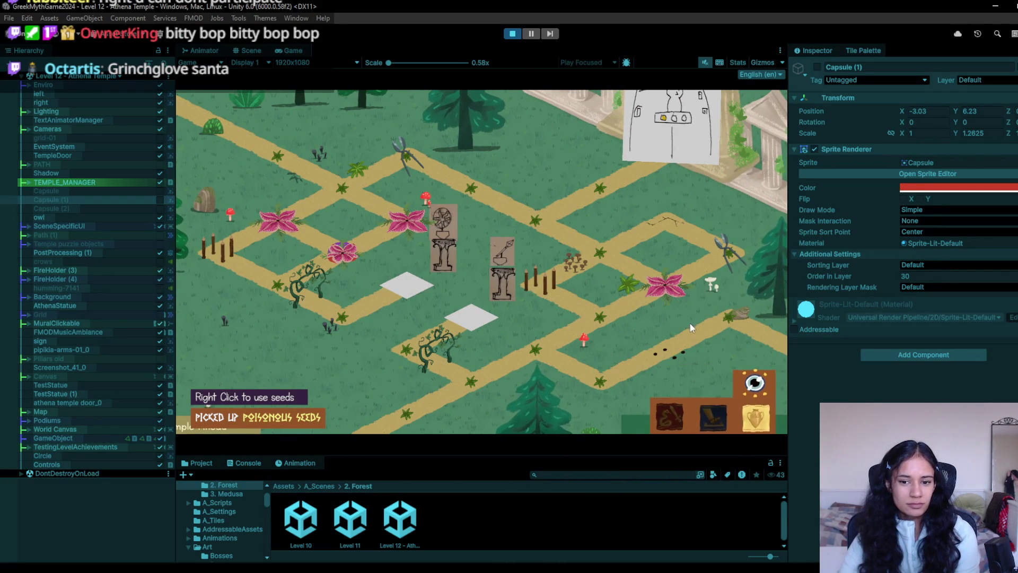
{"action": "mouse_move", "coordinate": [750, 384]}
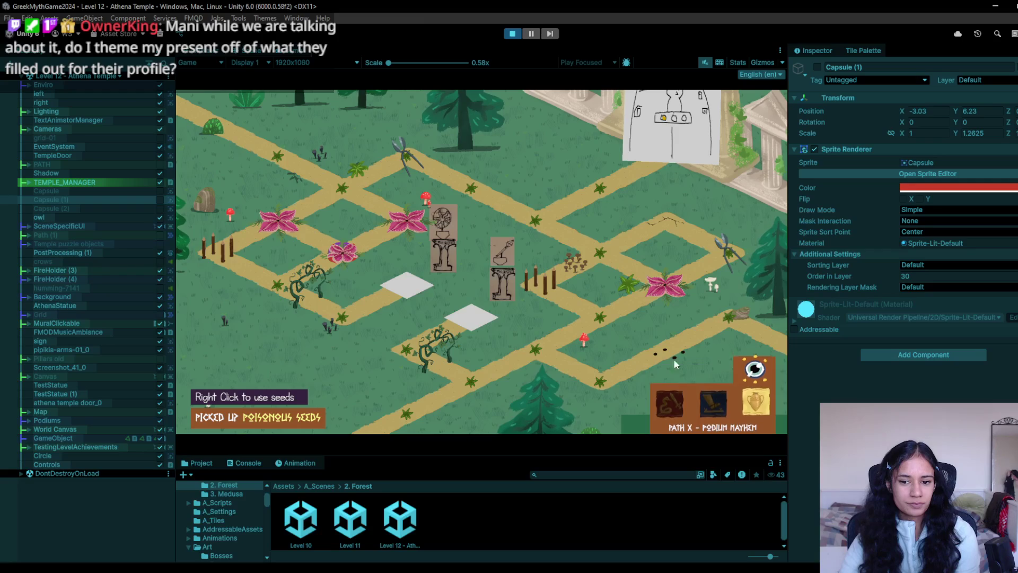
{"action": "left_click", "coordinate": [508, 37]}
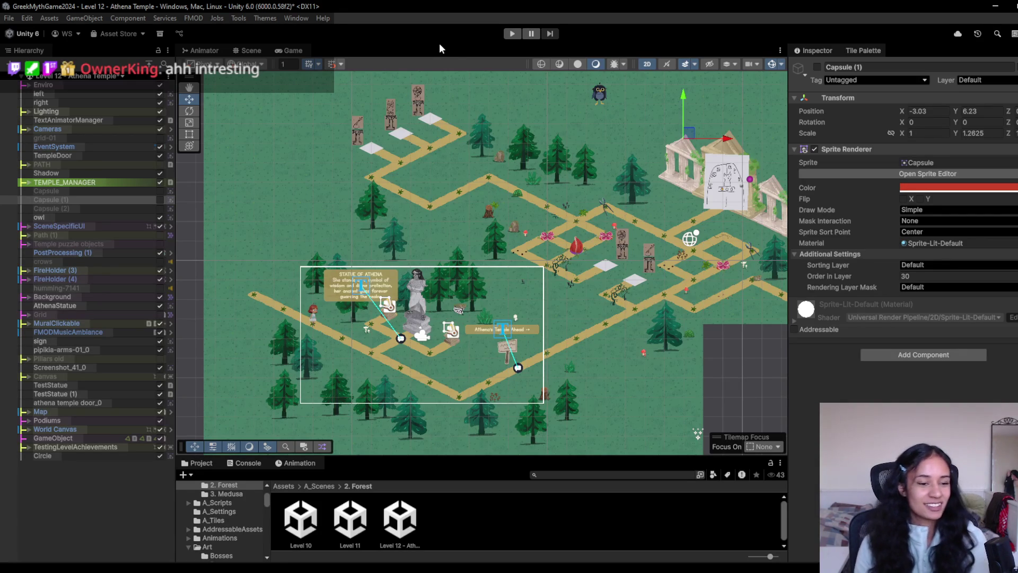
{"action": "left_click", "coordinate": [510, 34]}
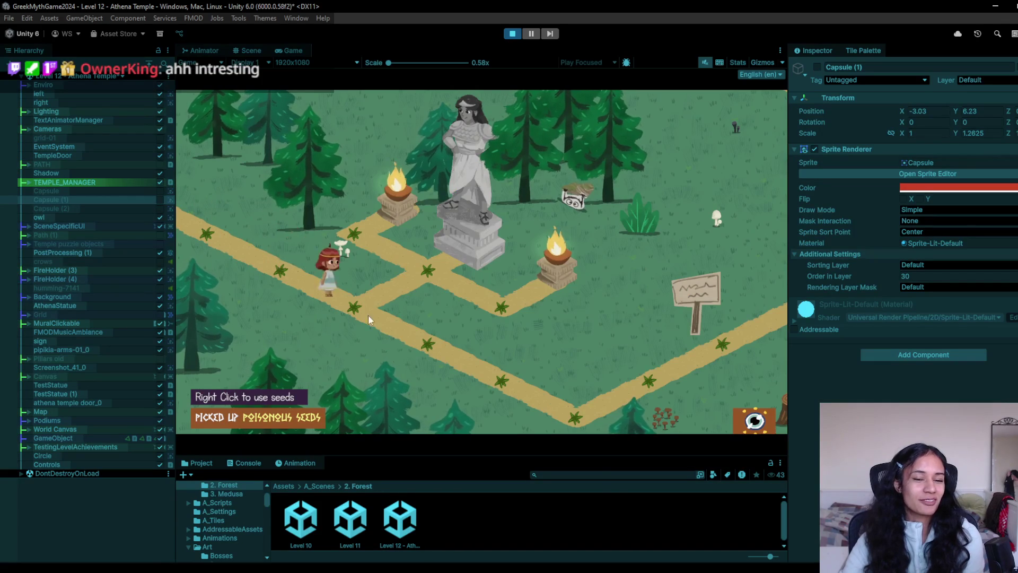
- Walk the girl past the signpost and up the paths to collect the scissors
{"action": "left_click", "coordinate": [511, 402]}
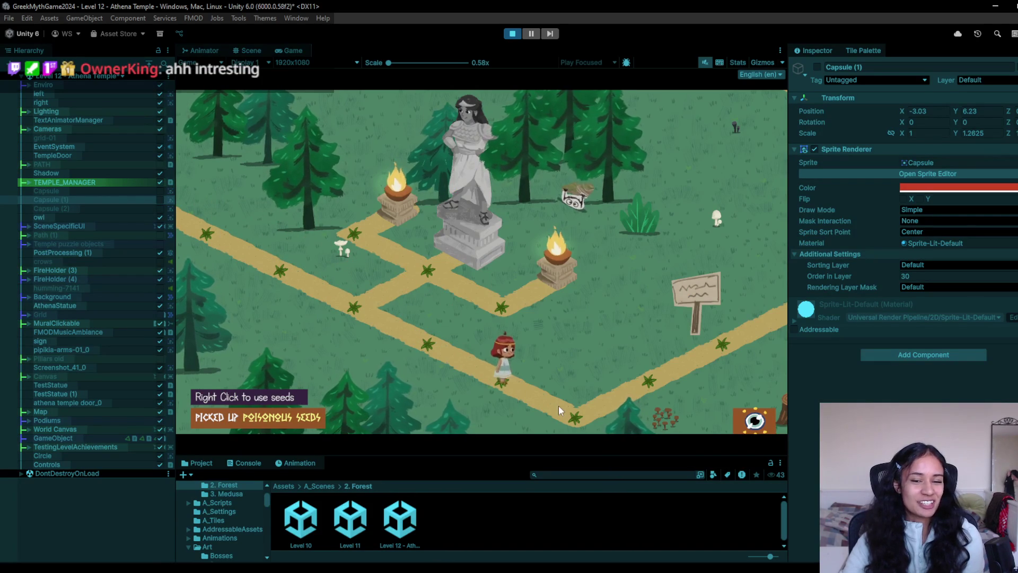
{"action": "left_click", "coordinate": [704, 349]}
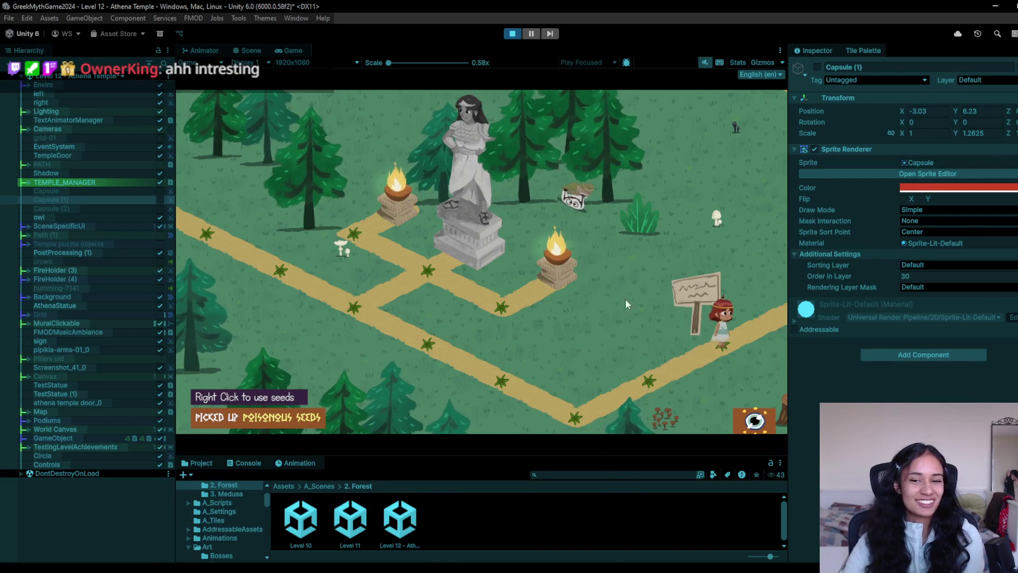
{"action": "left_click", "coordinate": [776, 294]}
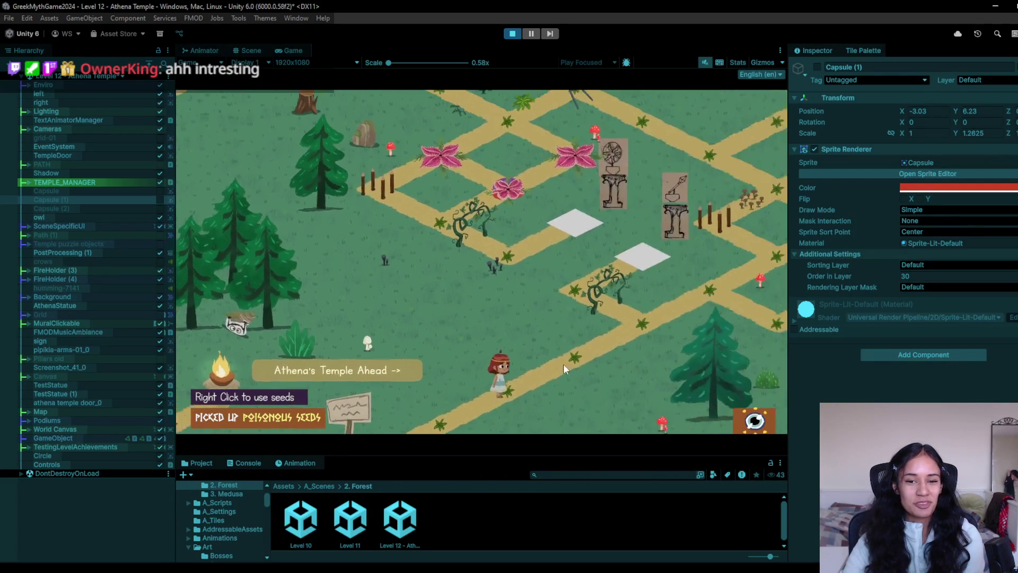
{"action": "left_click", "coordinate": [508, 357]}
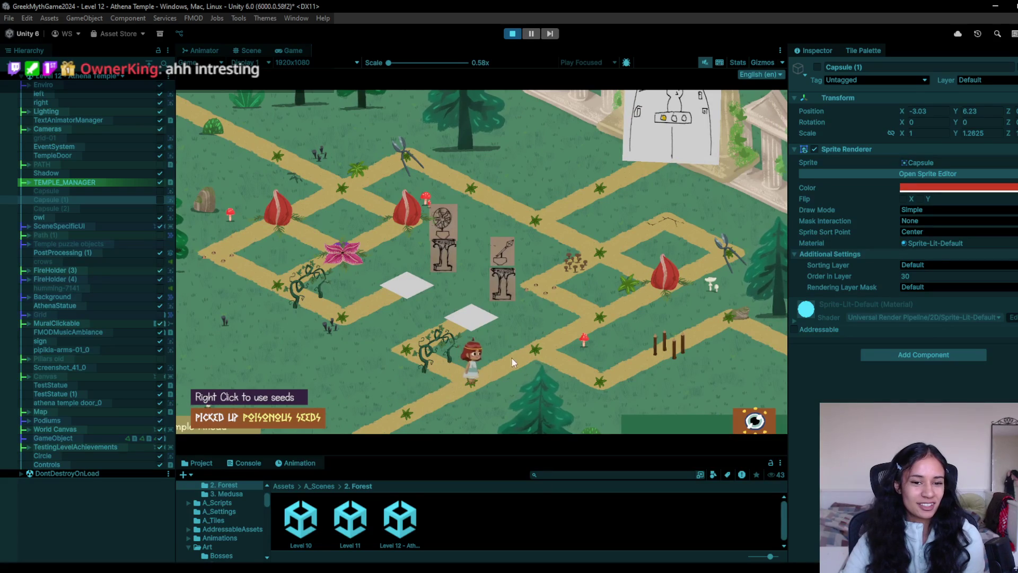
{"action": "left_click", "coordinate": [598, 316]}
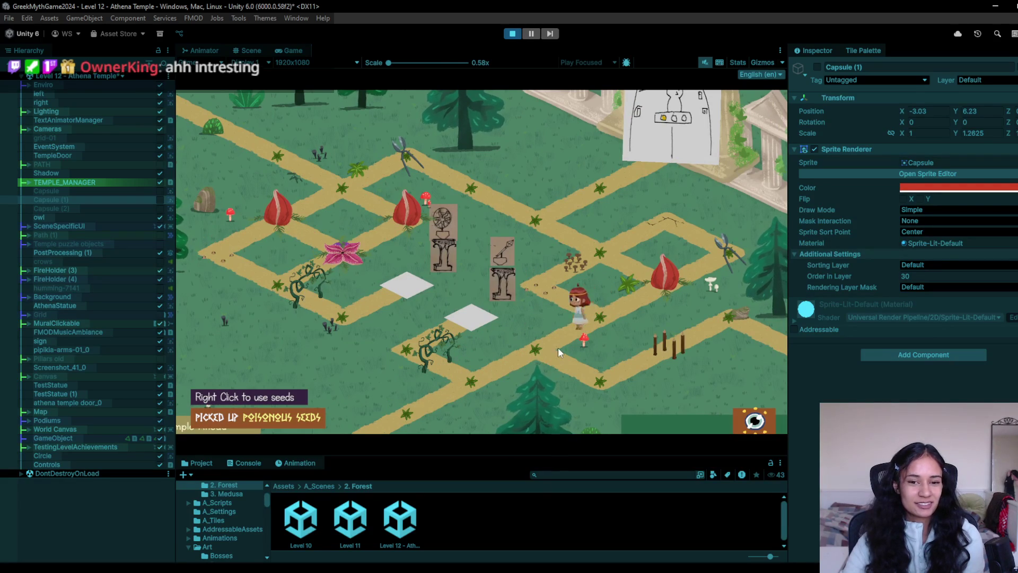
{"action": "left_click", "coordinate": [597, 320]}
{"action": "left_click", "coordinate": [533, 218]}
{"action": "left_click", "coordinate": [406, 156]}
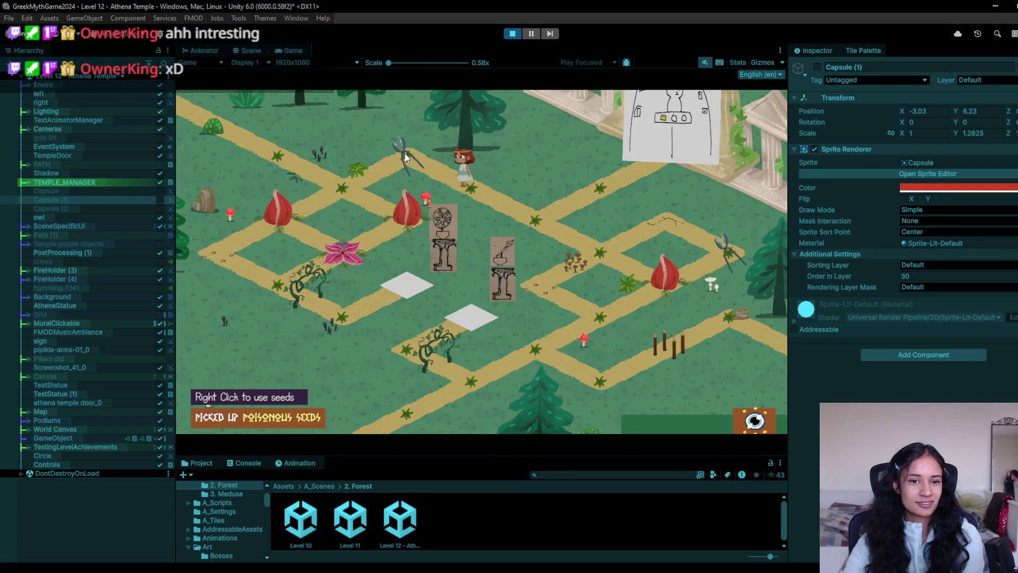
{"action": "left_click", "coordinate": [362, 189]}
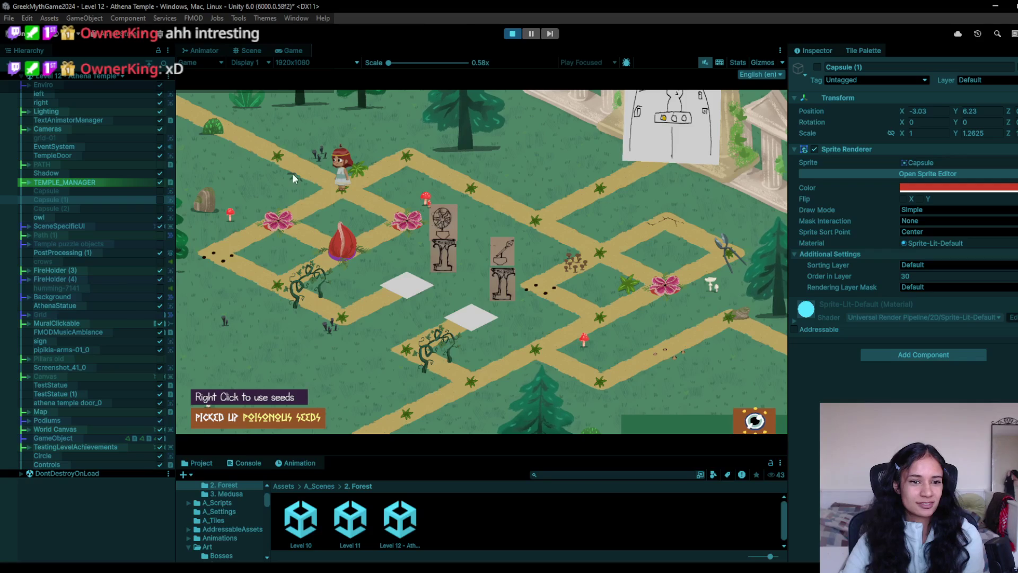
- Carry the scissors down-left past the pink flower and back to the top path corner
{"action": "left_click", "coordinate": [278, 215]}
{"action": "left_click", "coordinate": [268, 282]}
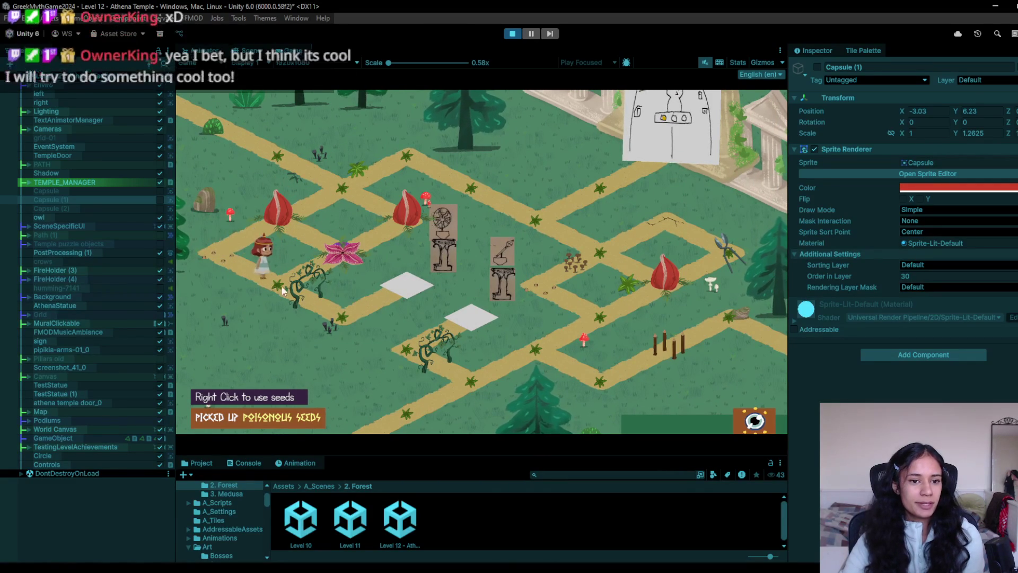
{"action": "left_click", "coordinate": [361, 336]}
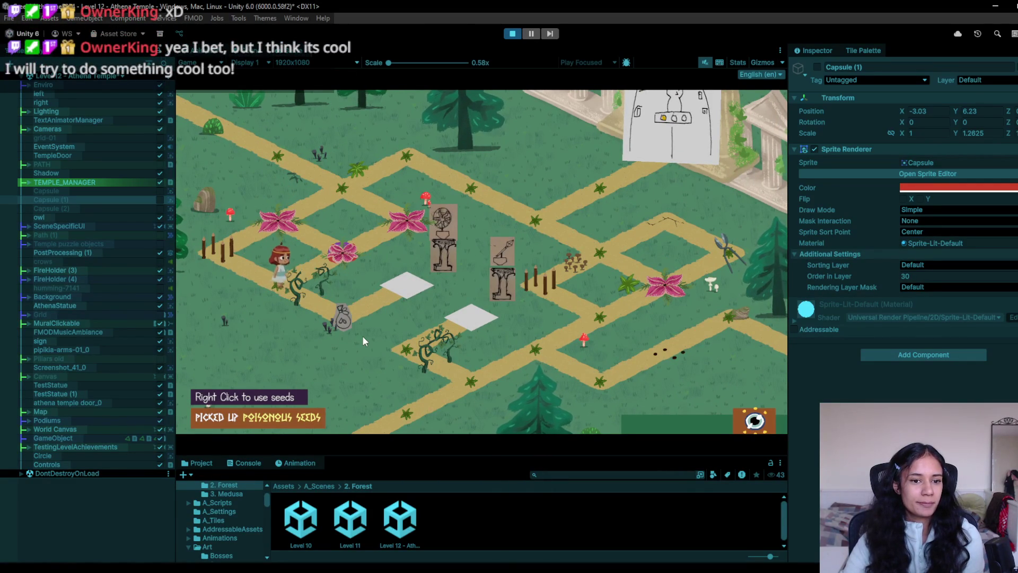
{"action": "left_click", "coordinate": [272, 262]}
{"action": "left_click", "coordinate": [348, 254]}
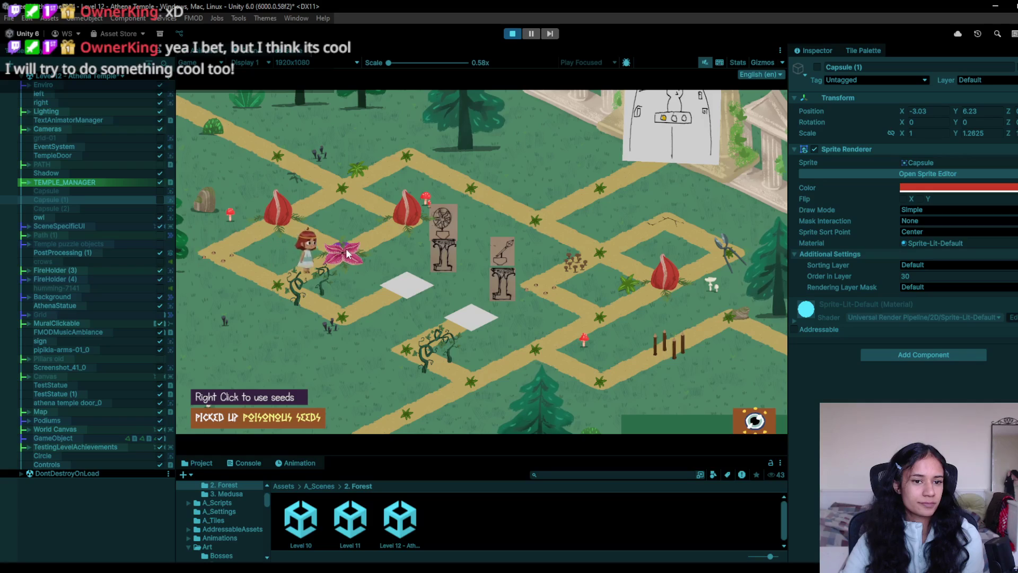
{"action": "left_click", "coordinate": [286, 222]}
{"action": "left_click", "coordinate": [339, 196]}
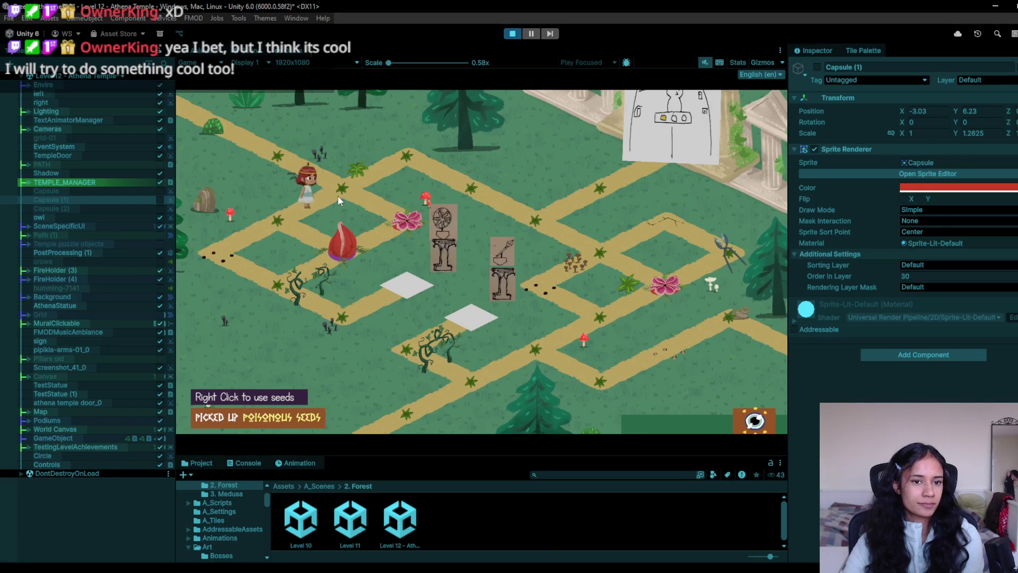
{"action": "left_click", "coordinate": [435, 155]}
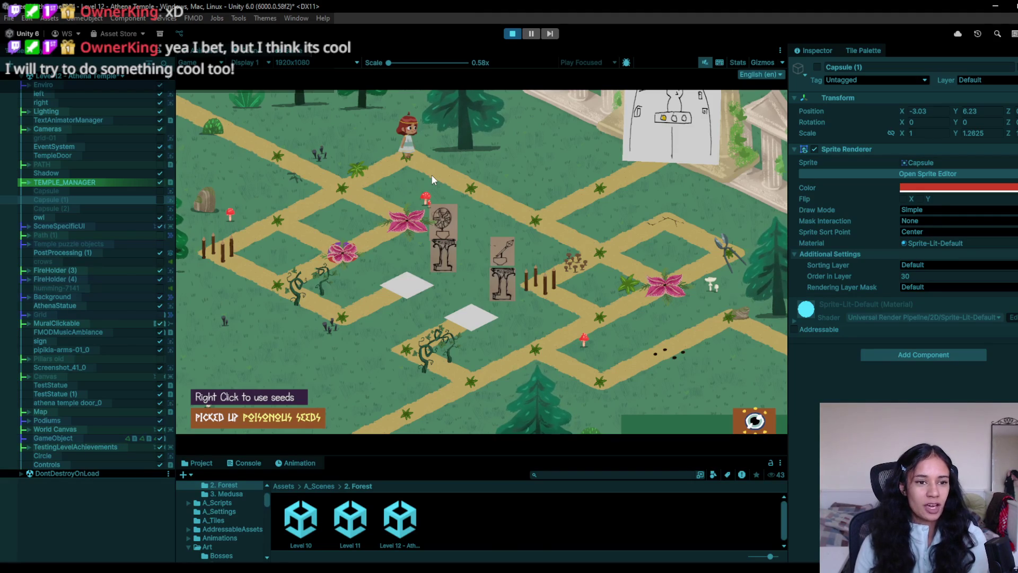
- Walk the girl around the centre and left paths to the garden puzzle intersection
{"action": "left_click", "coordinate": [449, 175]}
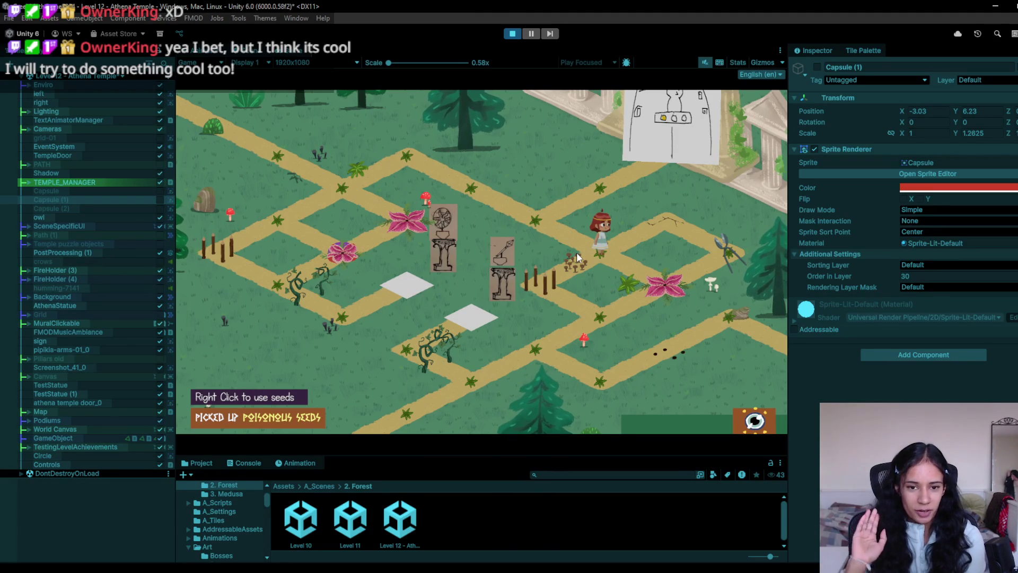
{"action": "left_click", "coordinate": [550, 216]}
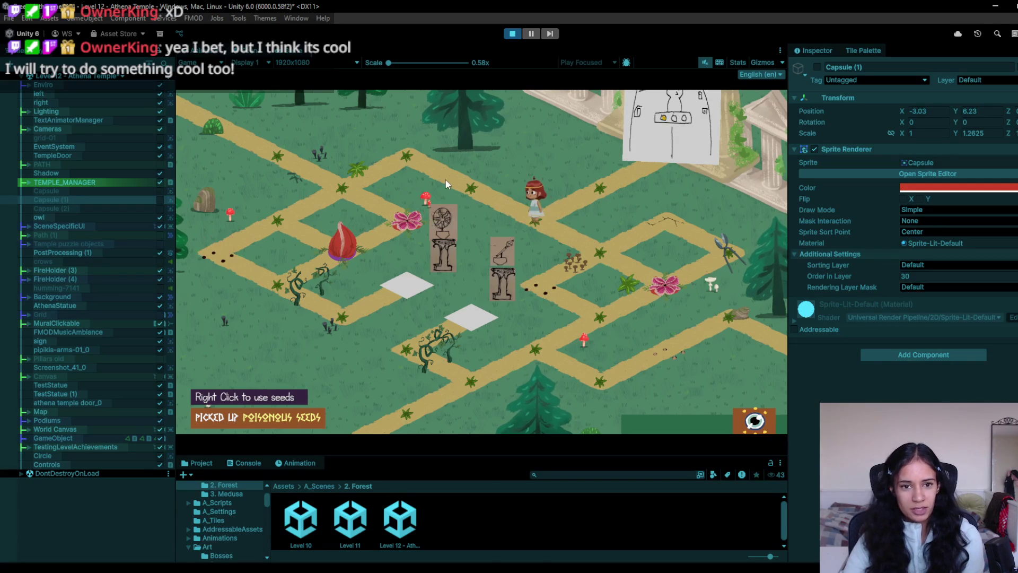
{"action": "left_click", "coordinate": [353, 188]}
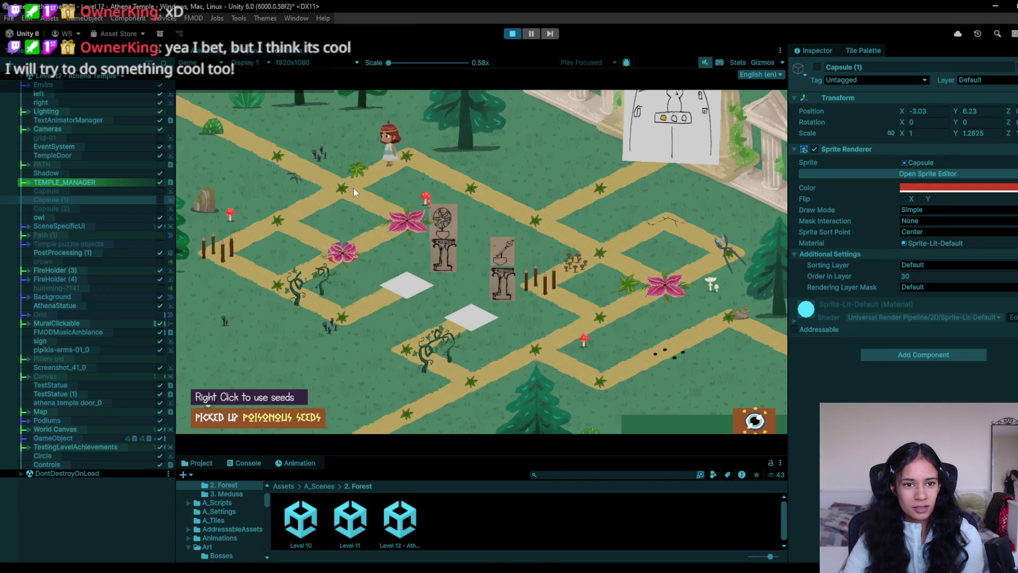
{"action": "left_click", "coordinate": [282, 217]}
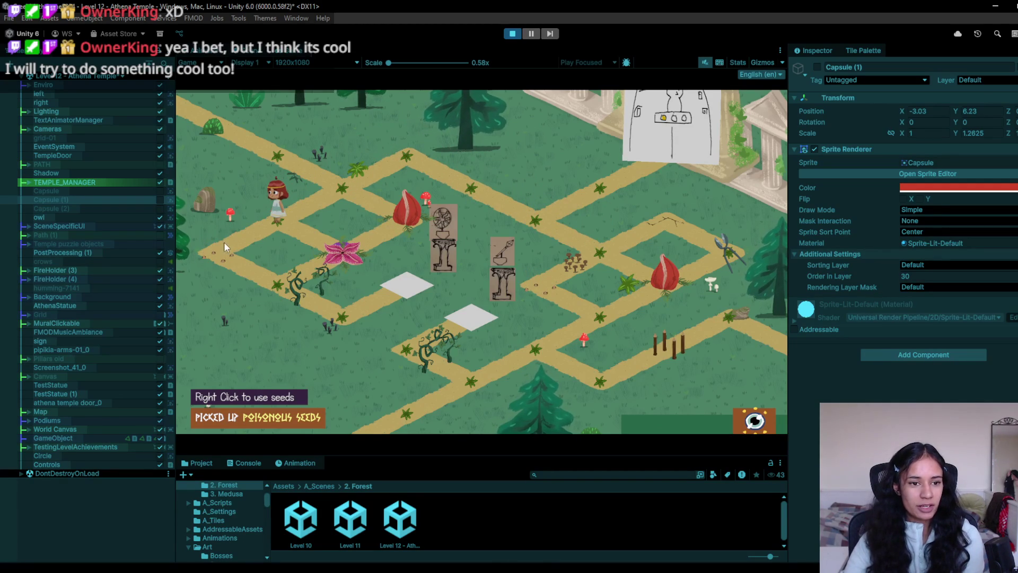
{"action": "left_click", "coordinate": [329, 195]}
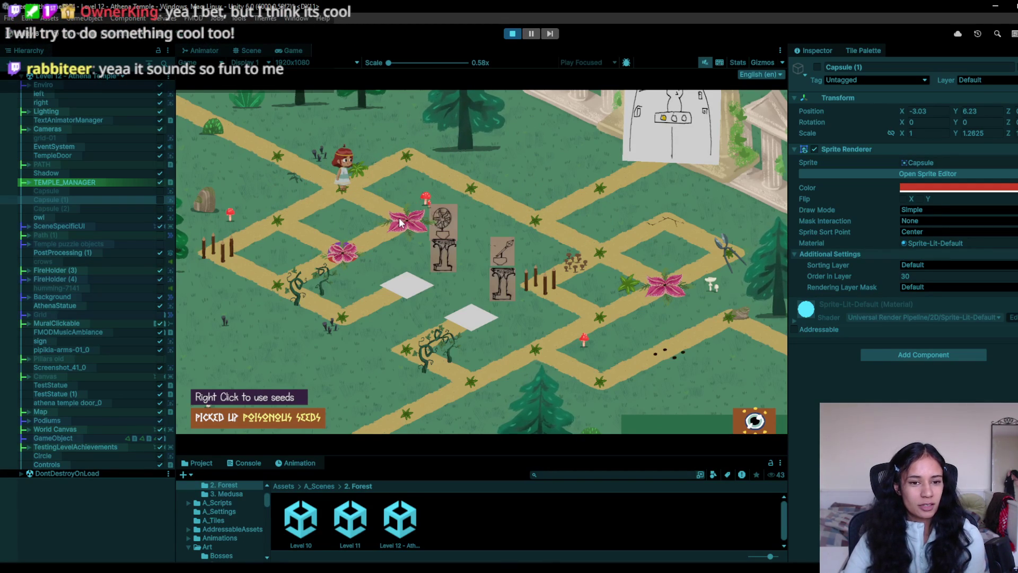
{"action": "left_click", "coordinate": [222, 247]}
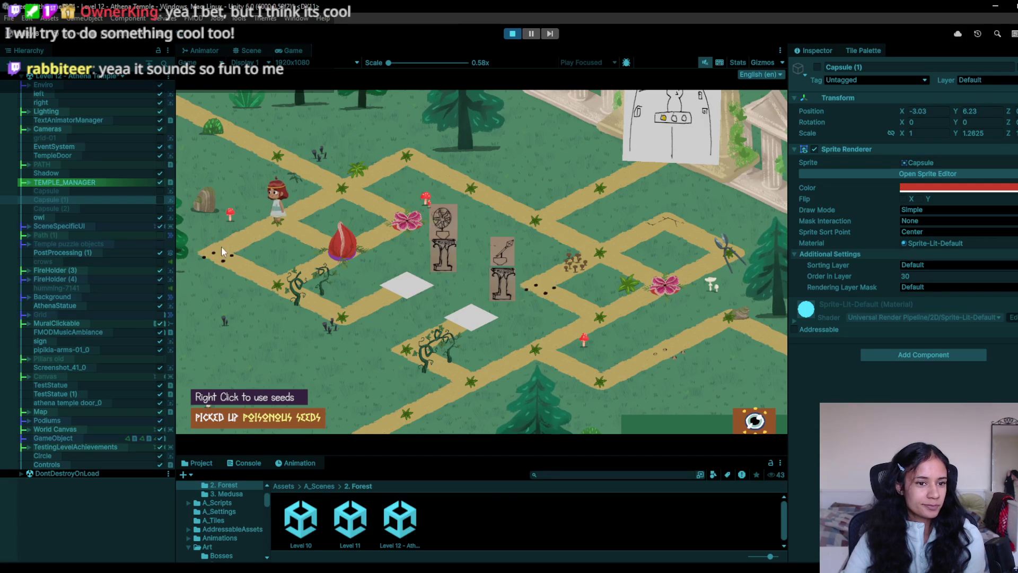
{"action": "left_click", "coordinate": [317, 327]}
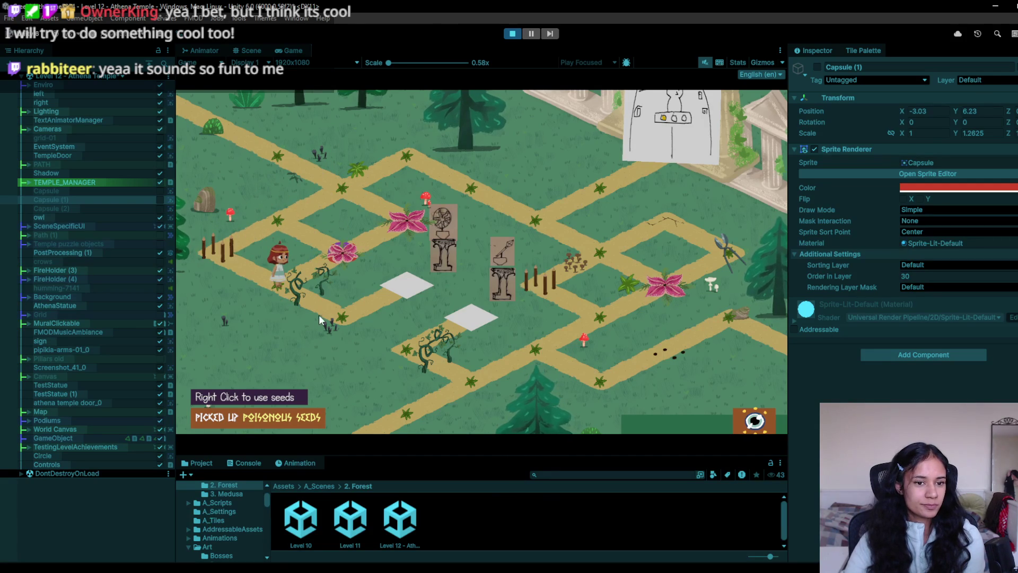
{"action": "left_click", "coordinate": [302, 288]}
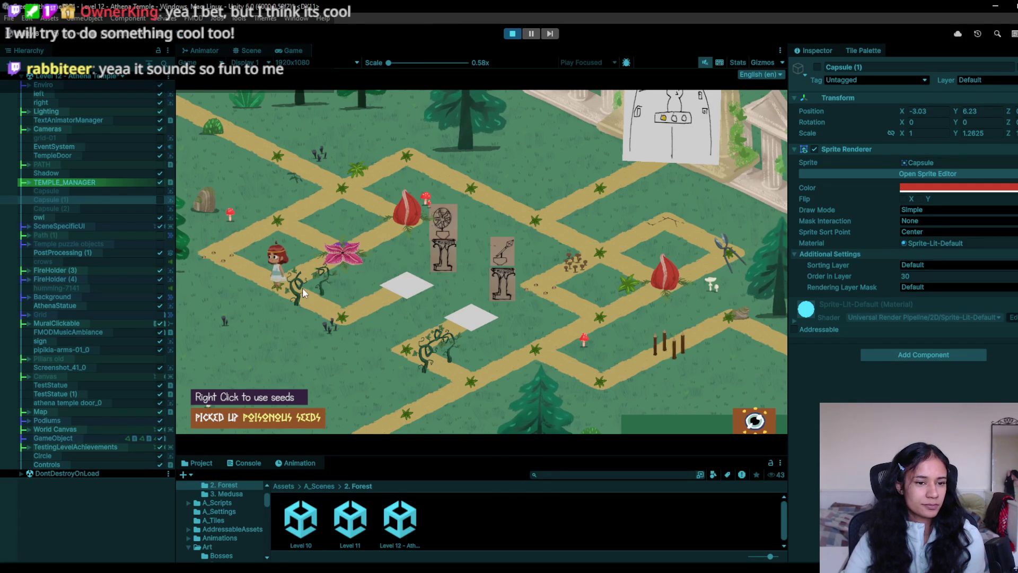
{"action": "left_click", "coordinate": [329, 308]}
{"action": "left_click", "coordinate": [224, 256]}
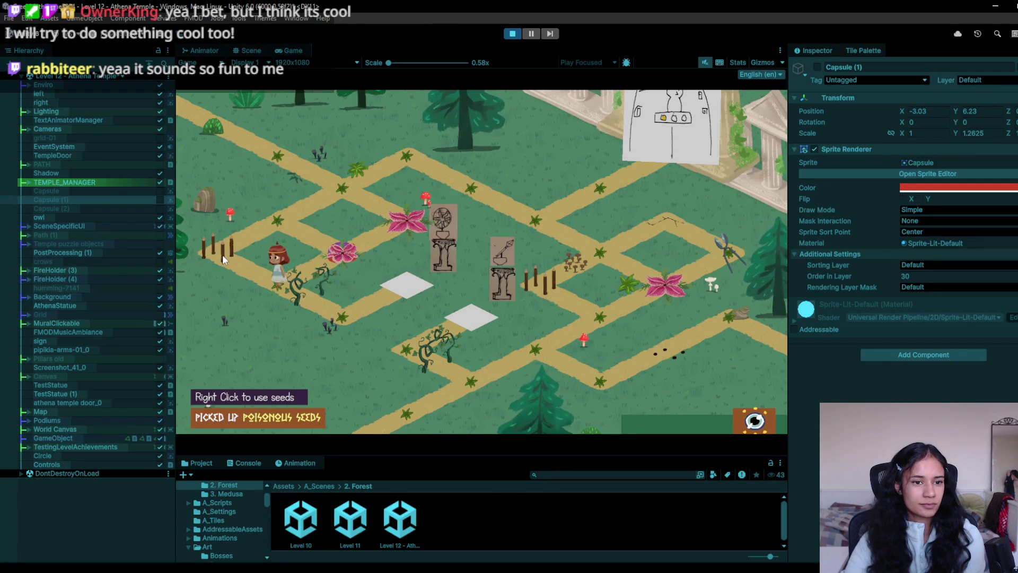
{"action": "left_click", "coordinate": [256, 232]}
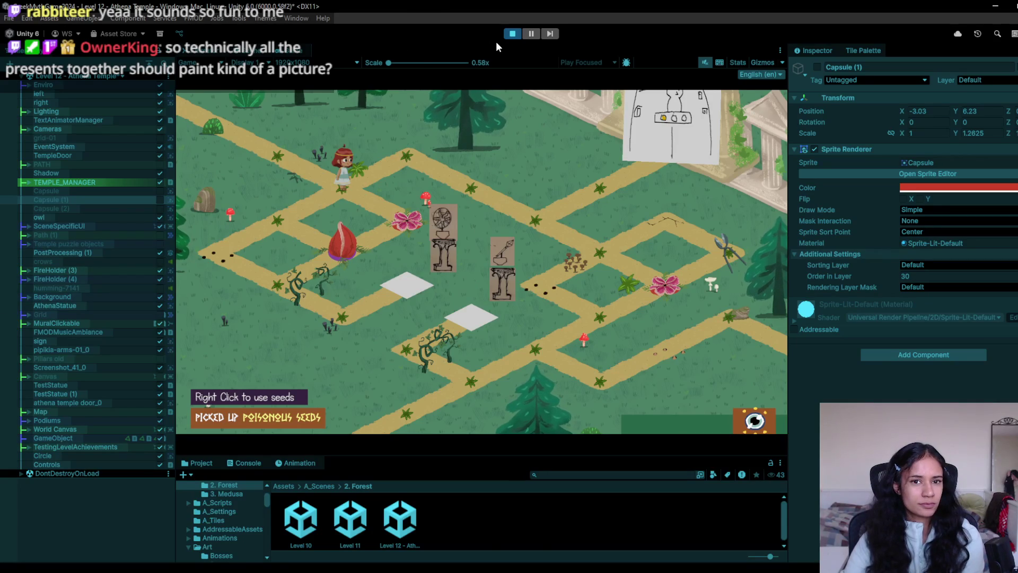
- Stop the playtest and zoom in on the Athena statue, its description box and temple sign
{"action": "left_click", "coordinate": [513, 35]}
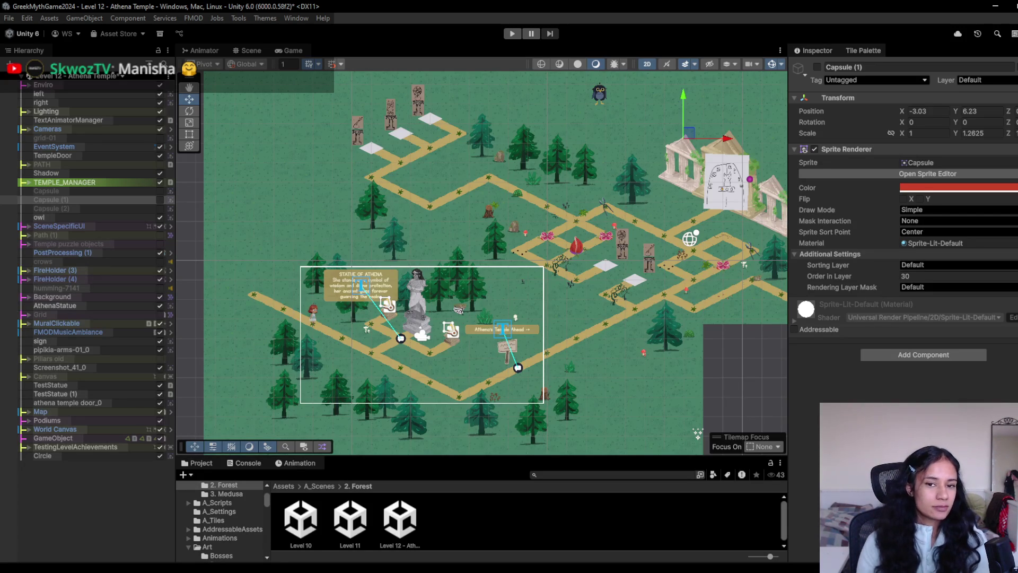
{"action": "scroll", "coordinate": [384, 361], "scroll_direction": "up", "scroll_amount": 5}
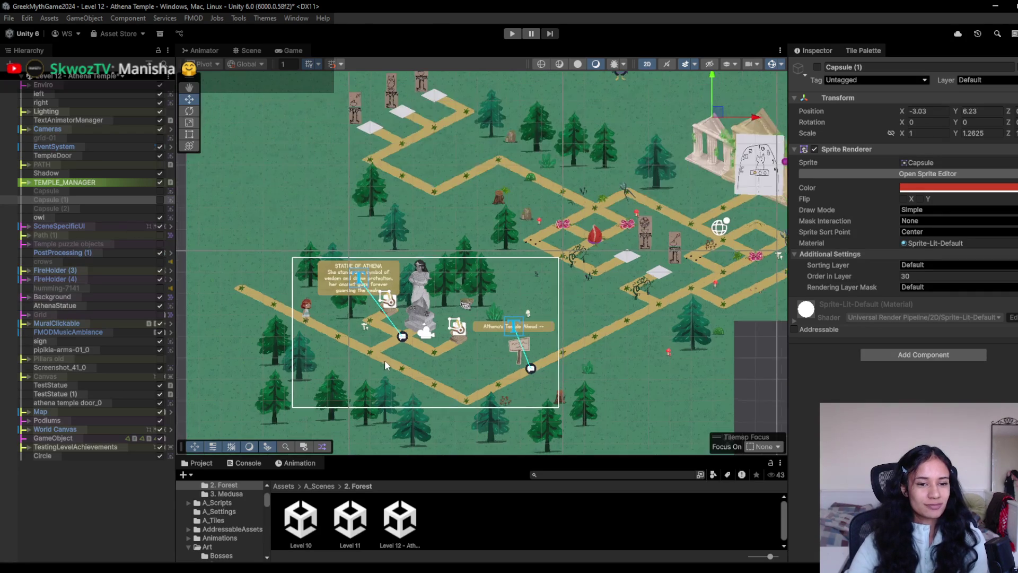
{"action": "mouse_move", "coordinate": [388, 321]}
{"action": "left_mouse_down"}
{"action": "mouse_move", "coordinate": [414, 233]}
{"action": "mouse_move", "coordinate": [362, 316]}
{"action": "mouse_move", "coordinate": [324, 336]}
{"action": "mouse_move", "coordinate": [414, 340]}
{"action": "mouse_move", "coordinate": [345, 275]}
{"action": "mouse_move", "coordinate": [533, 233]}
{"action": "left_mouse_up"}
{"action": "mouse_move", "coordinate": [340, 313]}
{"action": "left_mouse_down"}
{"action": "mouse_move", "coordinate": [384, 314]}
{"action": "mouse_move", "coordinate": [443, 256]}
{"action": "mouse_move", "coordinate": [450, 234]}
{"action": "left_mouse_up"}
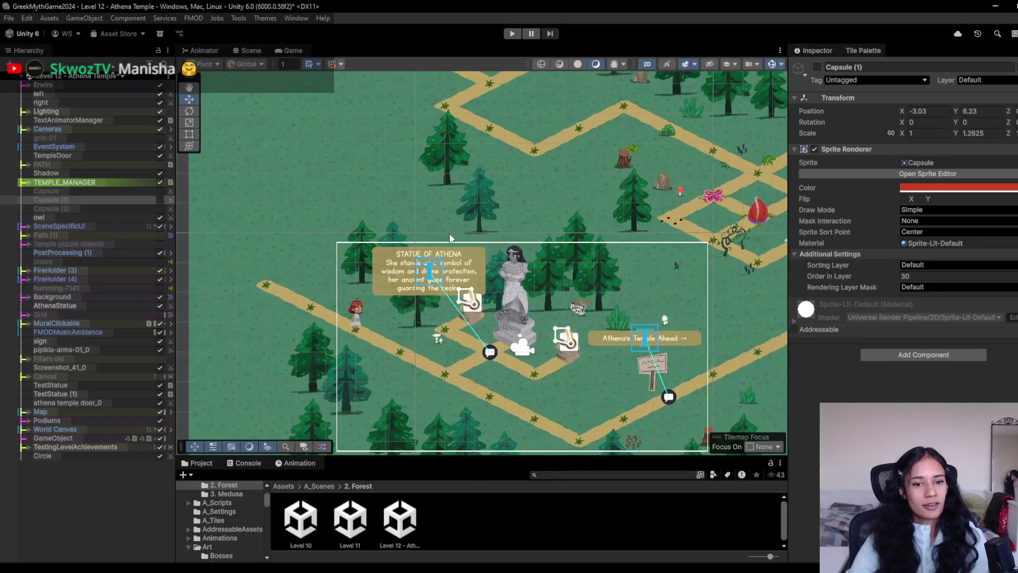
{"action": "scroll", "coordinate": [393, 318], "scroll_direction": "up", "scroll_amount": 3}
{"action": "scroll", "coordinate": [394, 264], "scroll_direction": "up", "scroll_amount": 1}
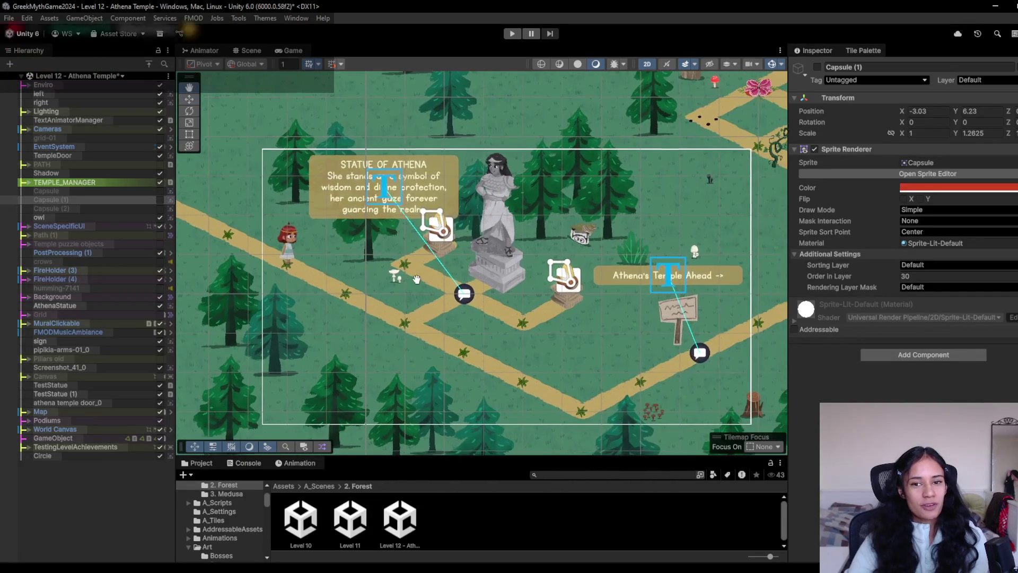